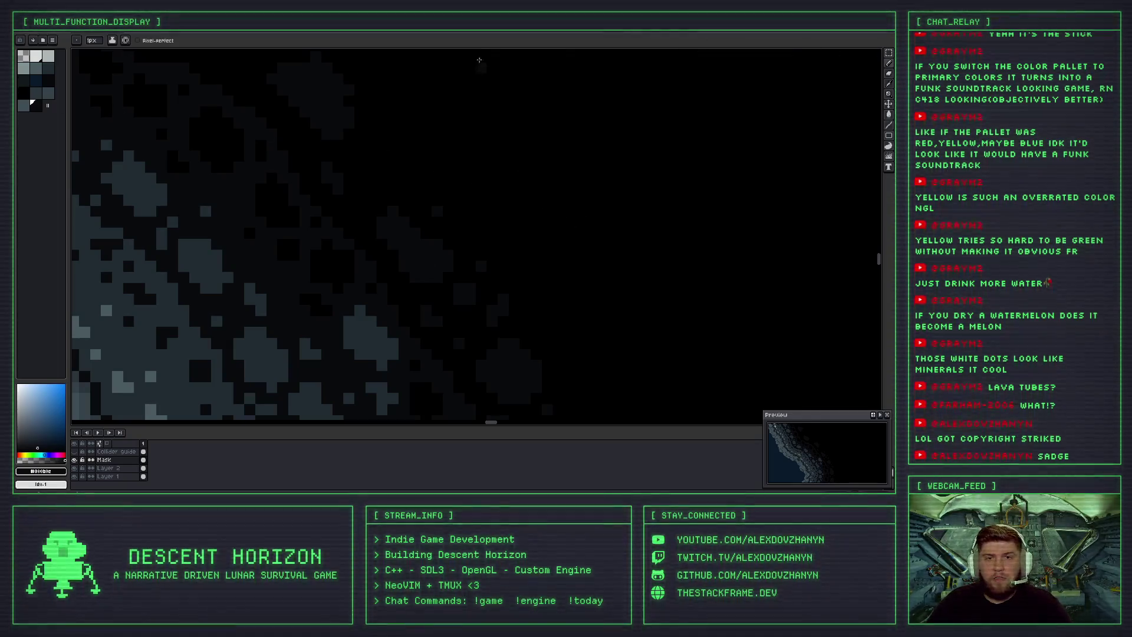
# Zoom the view over the grey rock clumps fading into the black void.
pyautogui.scroll(-3, 438, 156)
# Undo a stroke that blacked out a dark rock clump, then repaint the clump.
pyautogui.scroll(4, 411, 160)
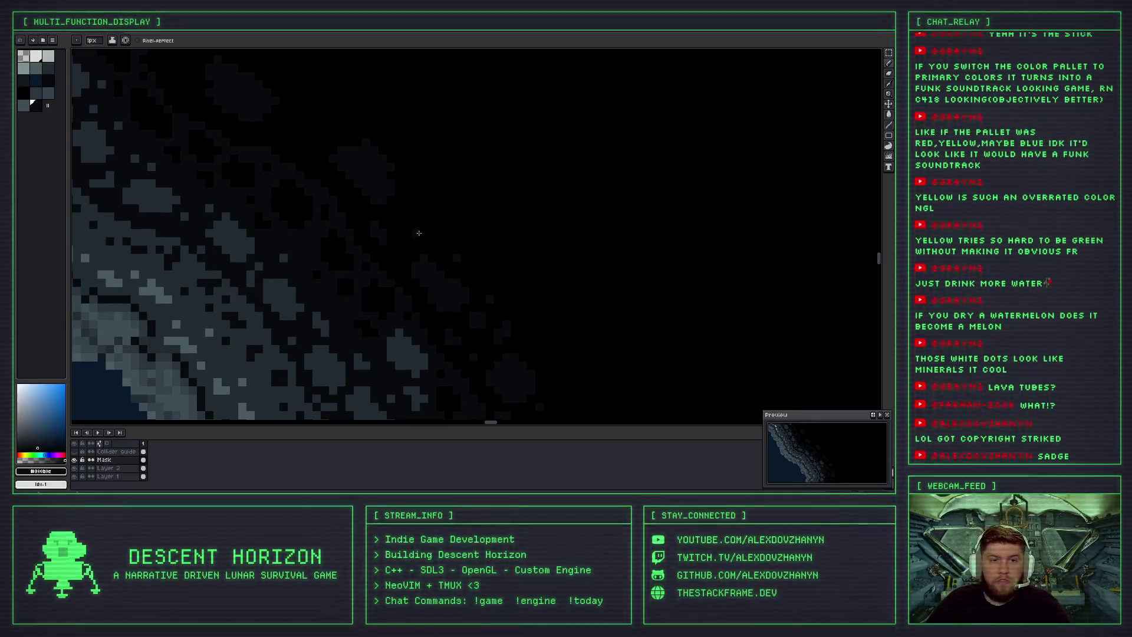
pyautogui.scroll(2, 418, 229)
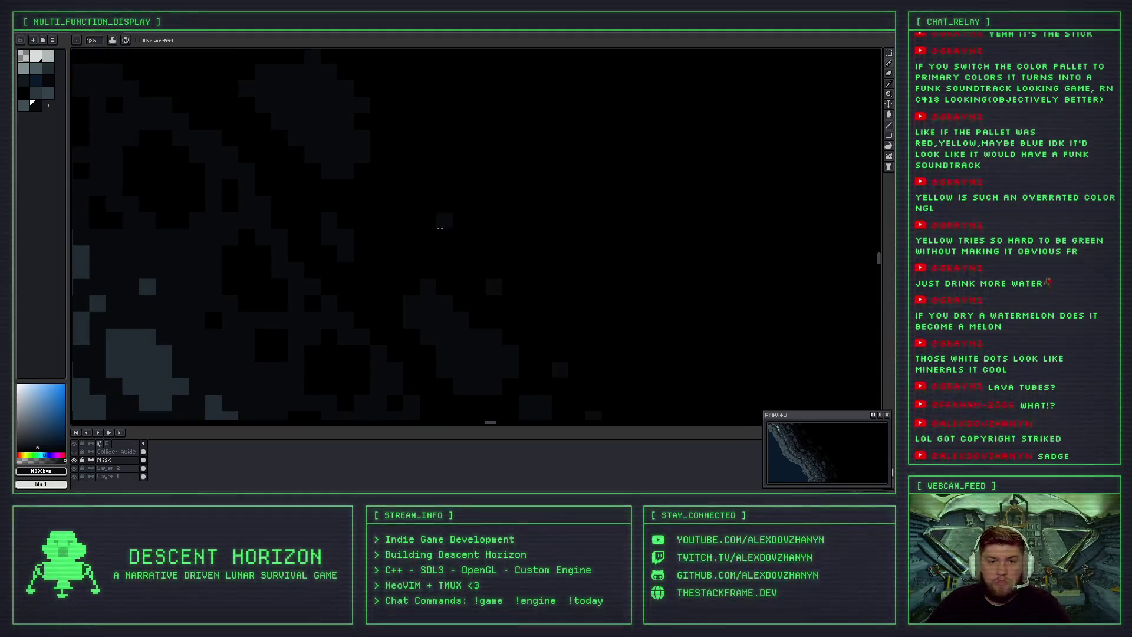
pyautogui.scroll(-3, 447, 232)
pyautogui.scroll(2, 448, 233)
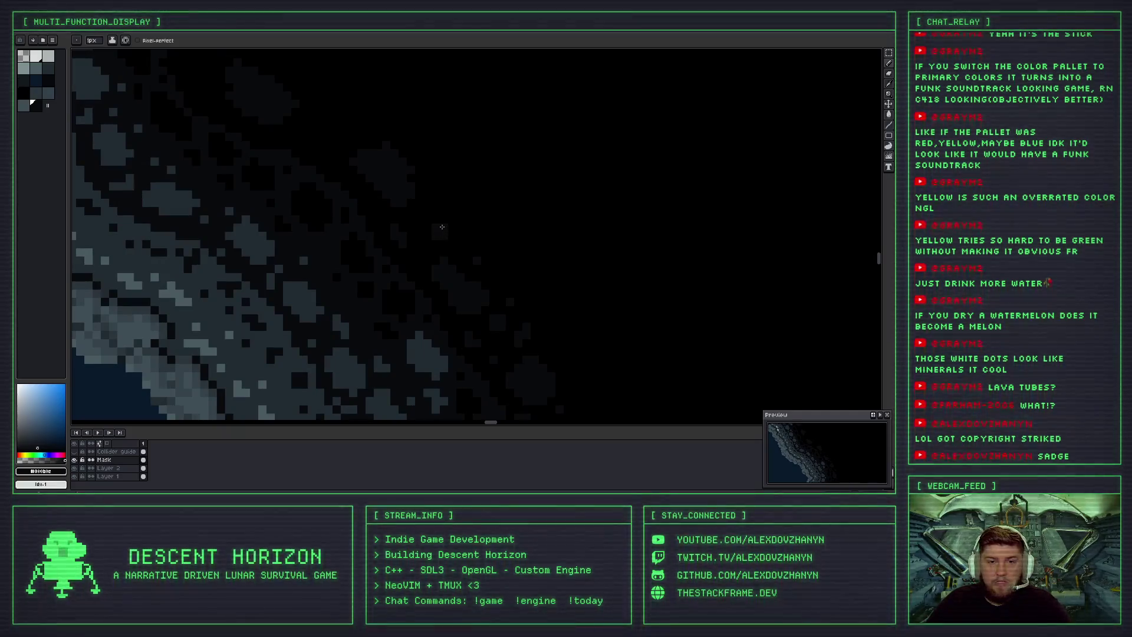
pyautogui.scroll(2, 448, 235)
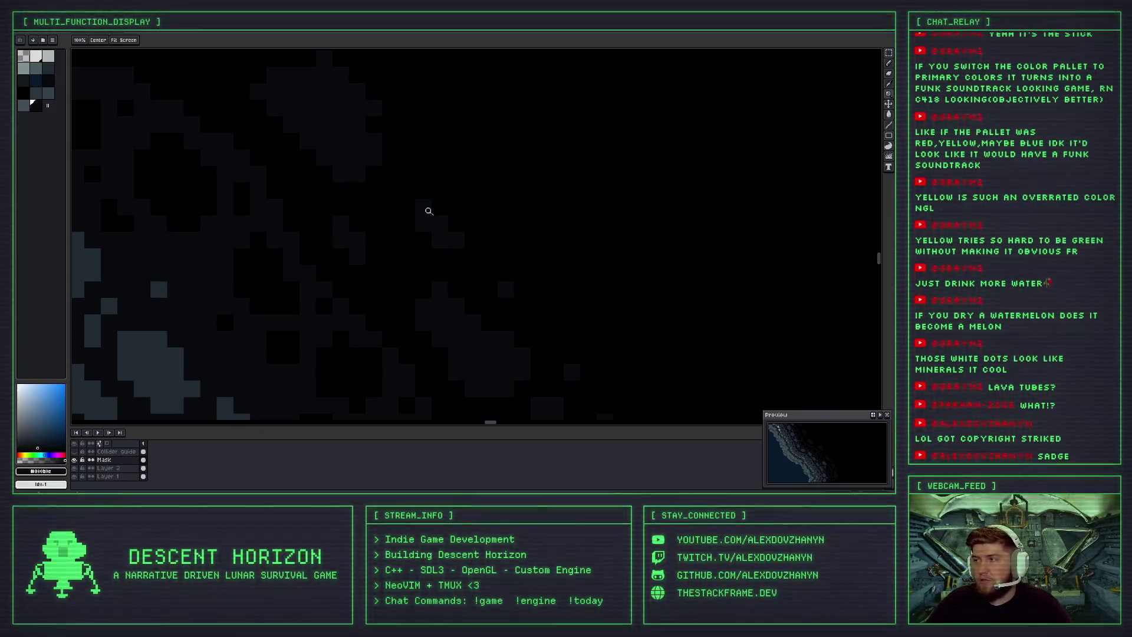
pyautogui.moveTo(422, 218)
pyautogui.mouseDown()
pyautogui.moveTo(449, 234)
pyautogui.moveTo(404, 172)
pyautogui.moveTo(434, 164)
pyautogui.mouseUp()
pyautogui.press('v')
pyautogui.hotkey('ctrl', 'z')
pyautogui.hotkey('ctrl', 'z')
pyautogui.press('b')
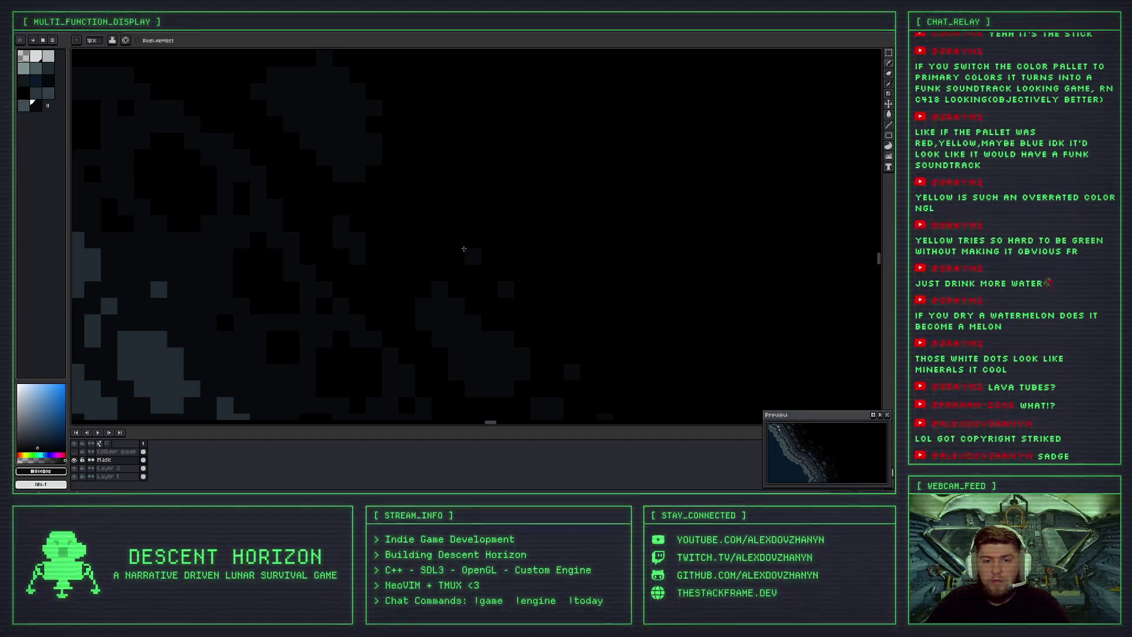
pyautogui.moveTo(446, 241)
pyautogui.mouseDown()
pyautogui.moveTo(433, 209)
pyautogui.moveTo(449, 219)
pyautogui.mouseUp()
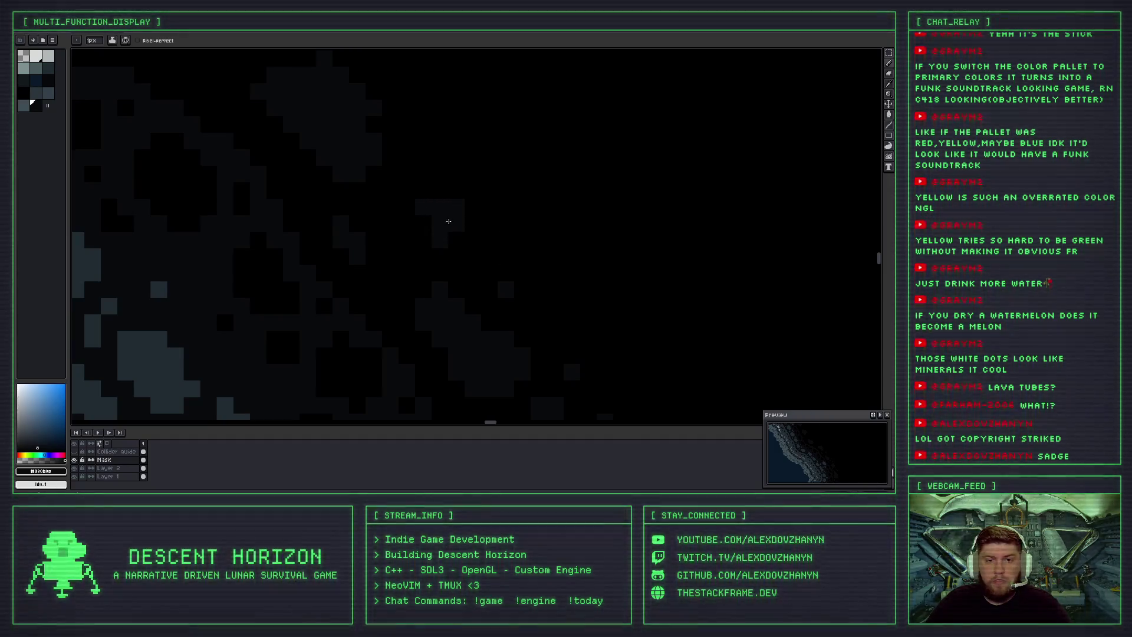
pyautogui.scroll(-2, 430, 191)
pyautogui.scroll(2, 452, 217)
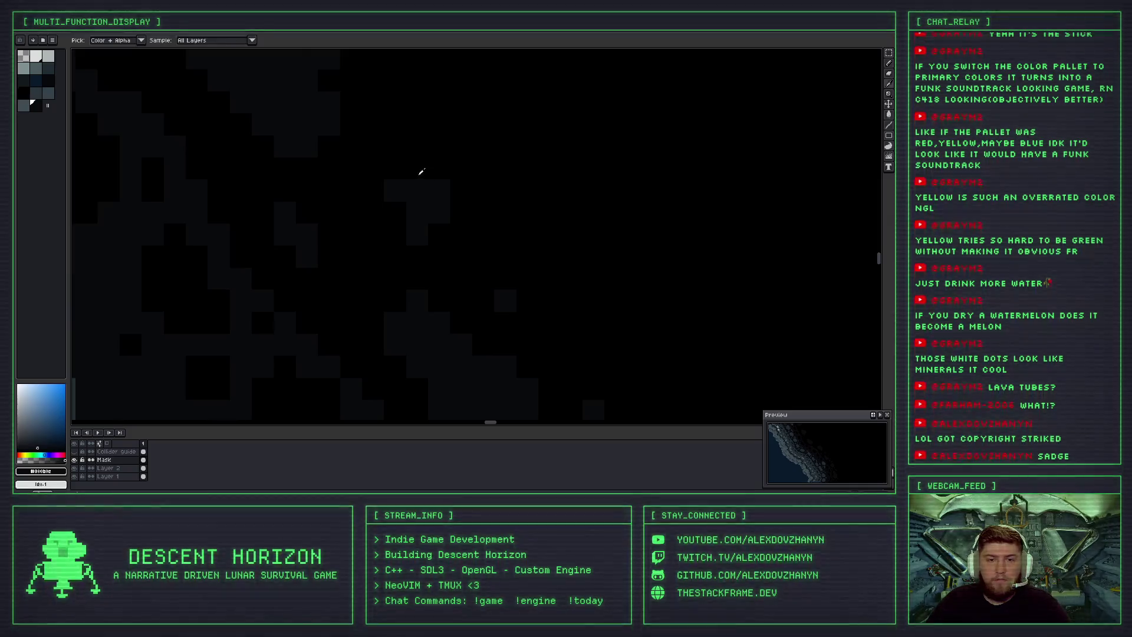
# Sample pure black, then the dark grey-blue rock colour, from the canvas.
pyautogui.keyDown('alt'); pyautogui.click(421, 182); pyautogui.keyUp('alt')
pyautogui.scroll(-2, 421, 181)
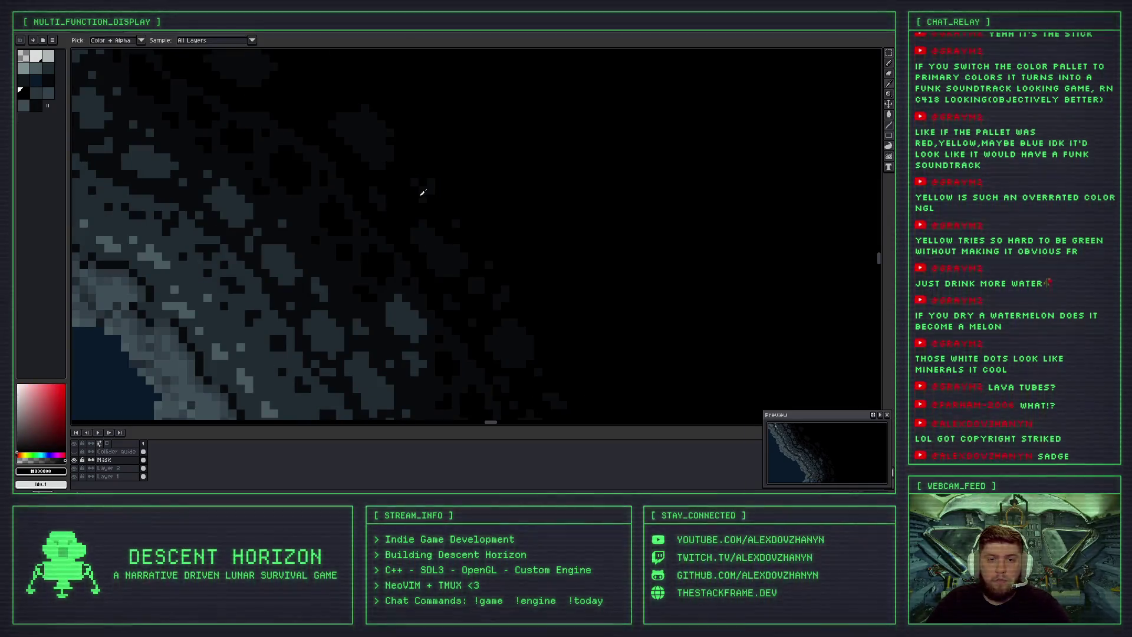
pyautogui.keyDown('alt'); pyautogui.click(402, 203); pyautogui.keyUp('alt')
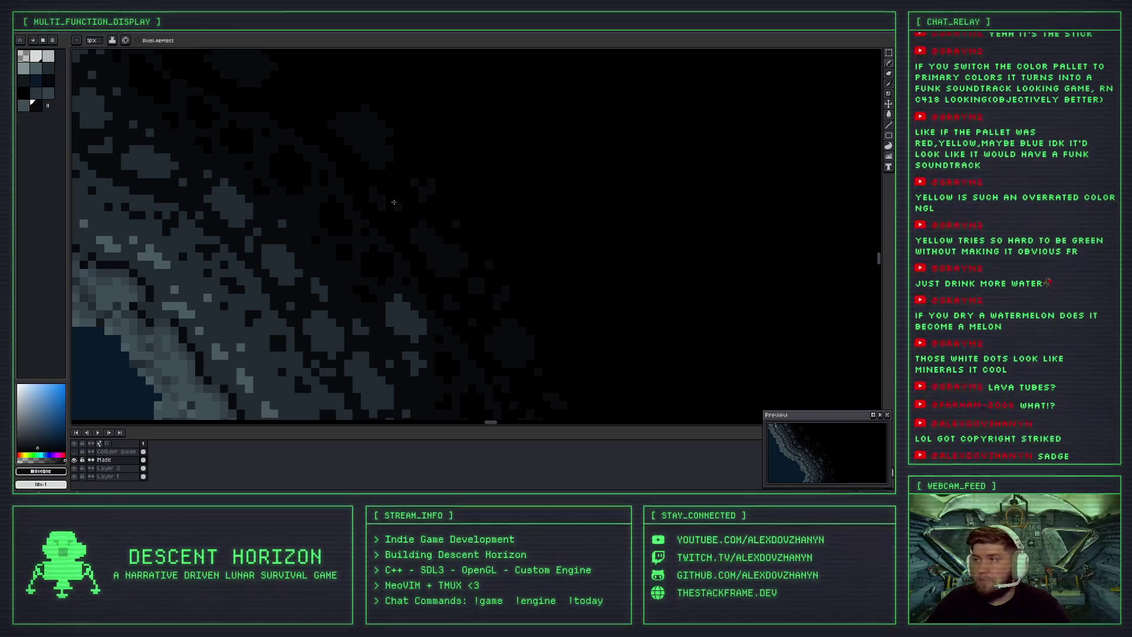
pyautogui.scroll(-2, 426, 201)
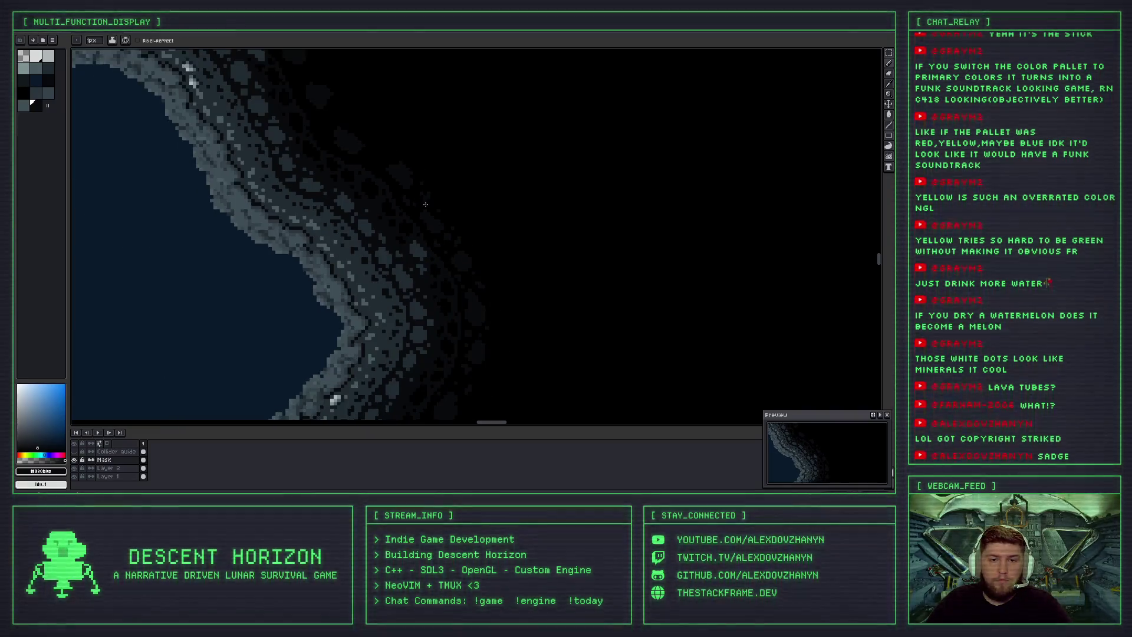
pyautogui.scroll(2, 337, 349)
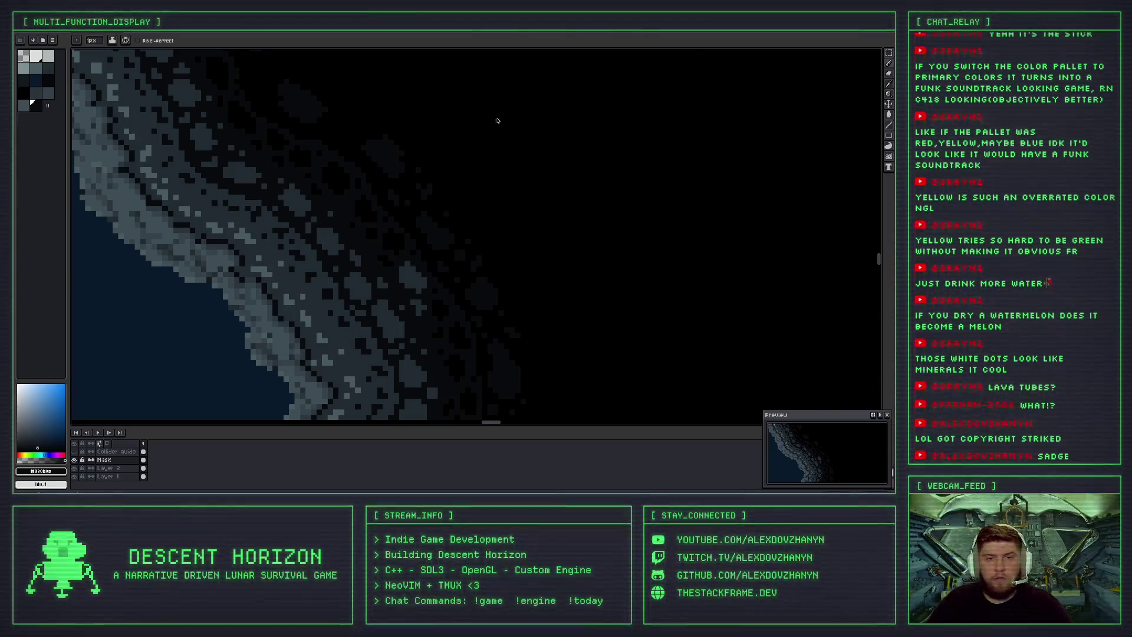
pyautogui.scroll(3, 315, 145)
# Paint a short dark stroke along the outer rock edge.
pyautogui.scroll(-2, 351, 146)
pyautogui.scroll(2, 326, 200)
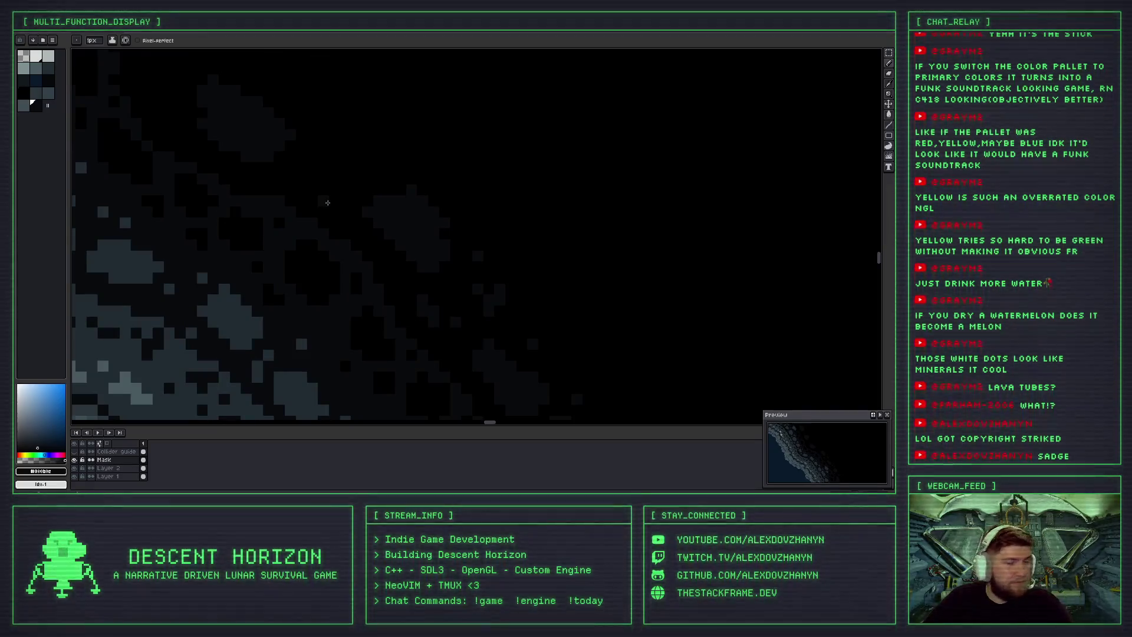
pyautogui.moveTo(330, 155)
pyautogui.mouseDown()
pyautogui.moveTo(320, 143)
pyautogui.moveTo(349, 158)
pyautogui.mouseUp()
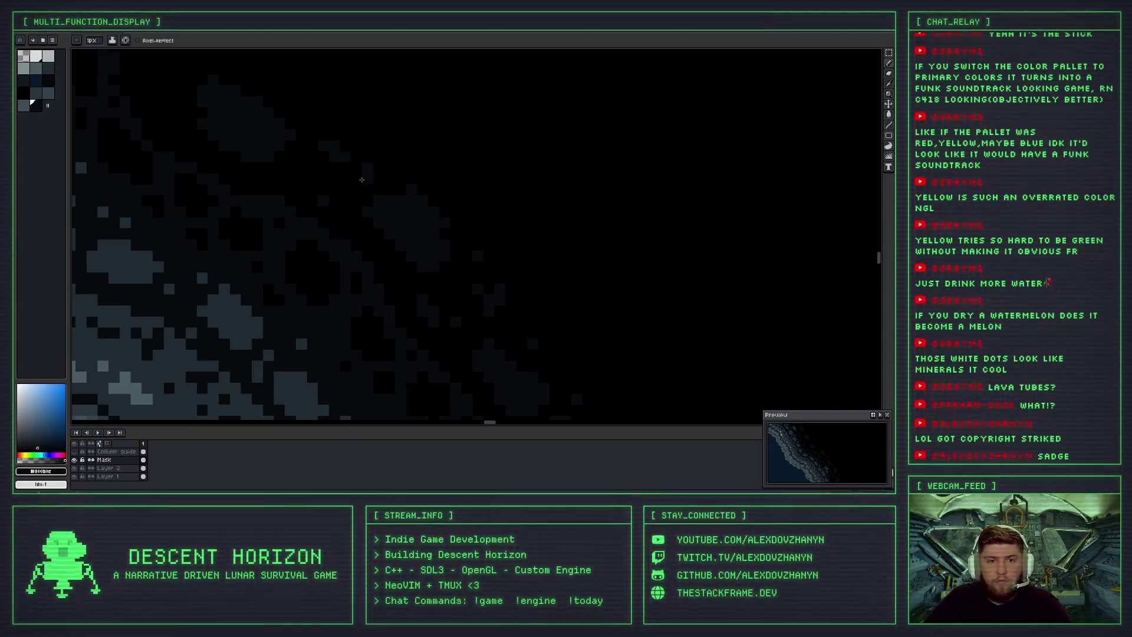
pyautogui.scroll(-3, 302, 178)
pyautogui.scroll(2, 386, 219)
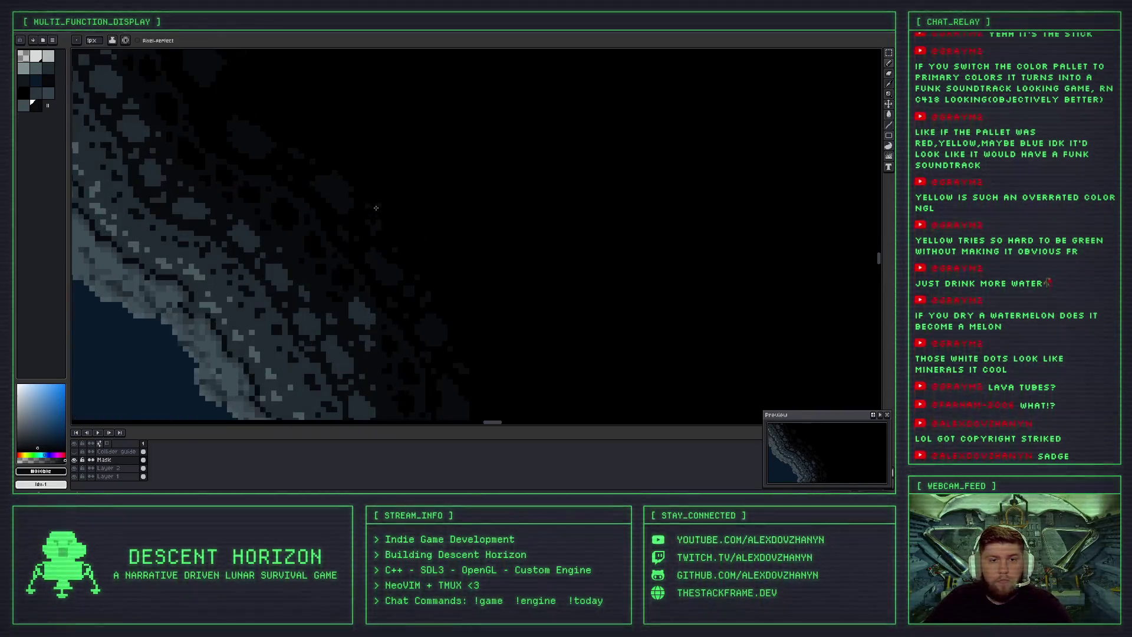
pyautogui.scroll(3, 366, 217)
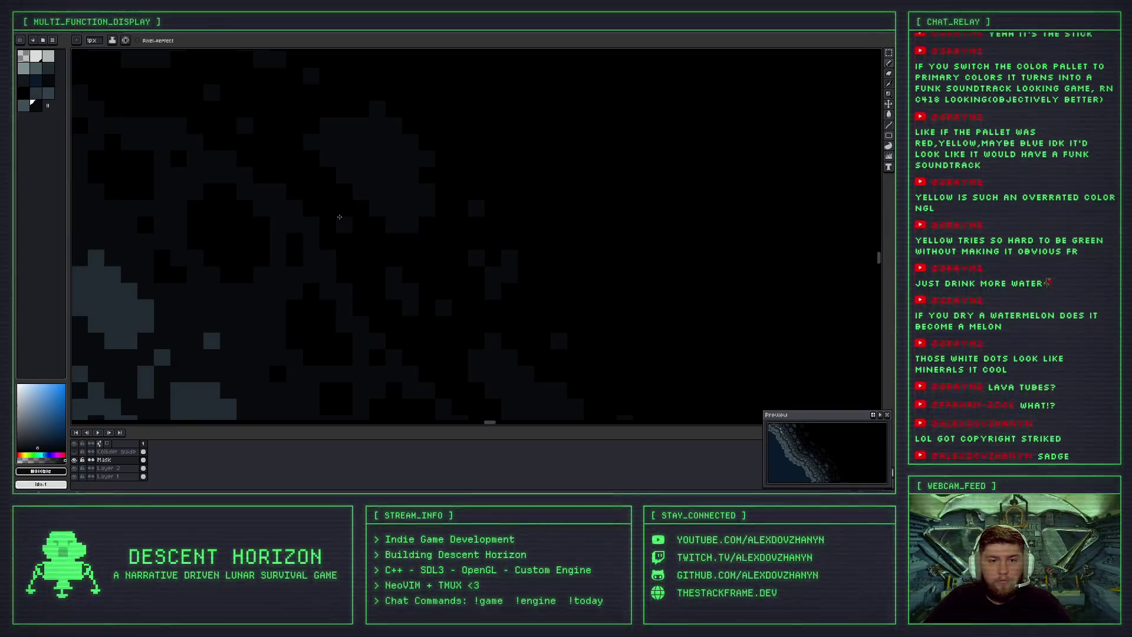
pyautogui.scroll(-3, 366, 211)
pyautogui.scroll(1, 397, 204)
pyautogui.scroll(-3, 376, 204)
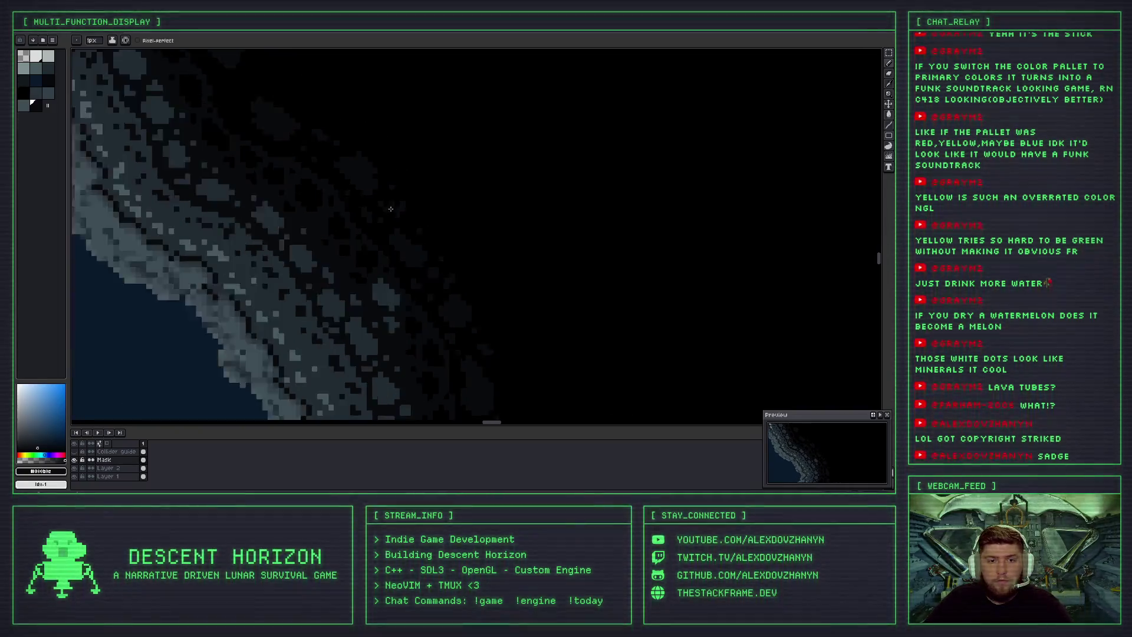
pyautogui.scroll(2, 443, 235)
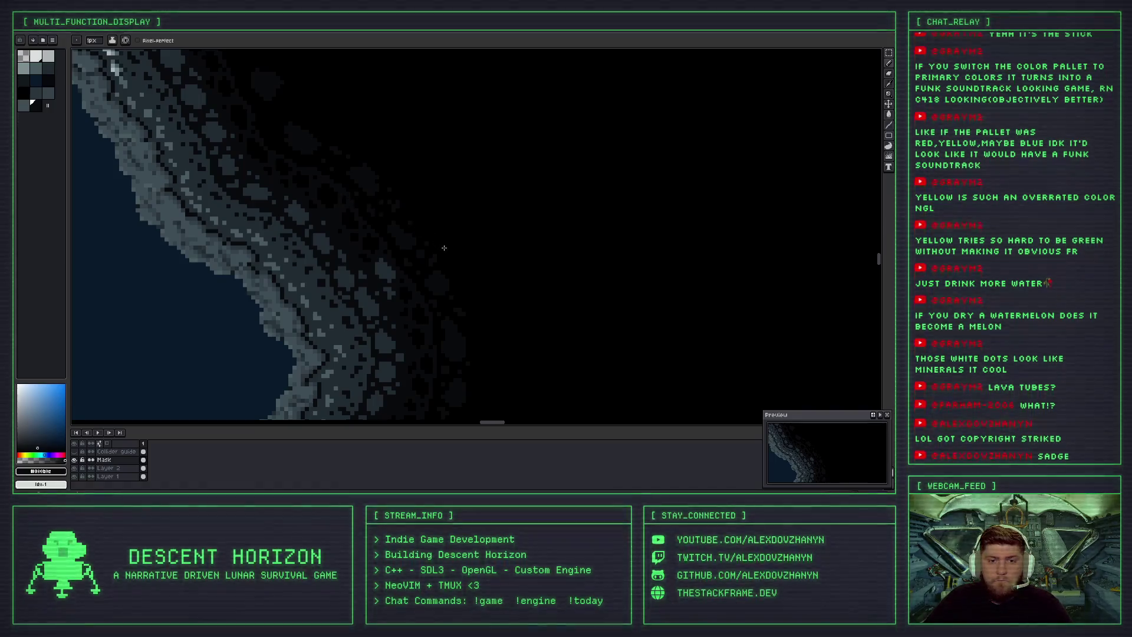
pyautogui.scroll(3, 333, 145)
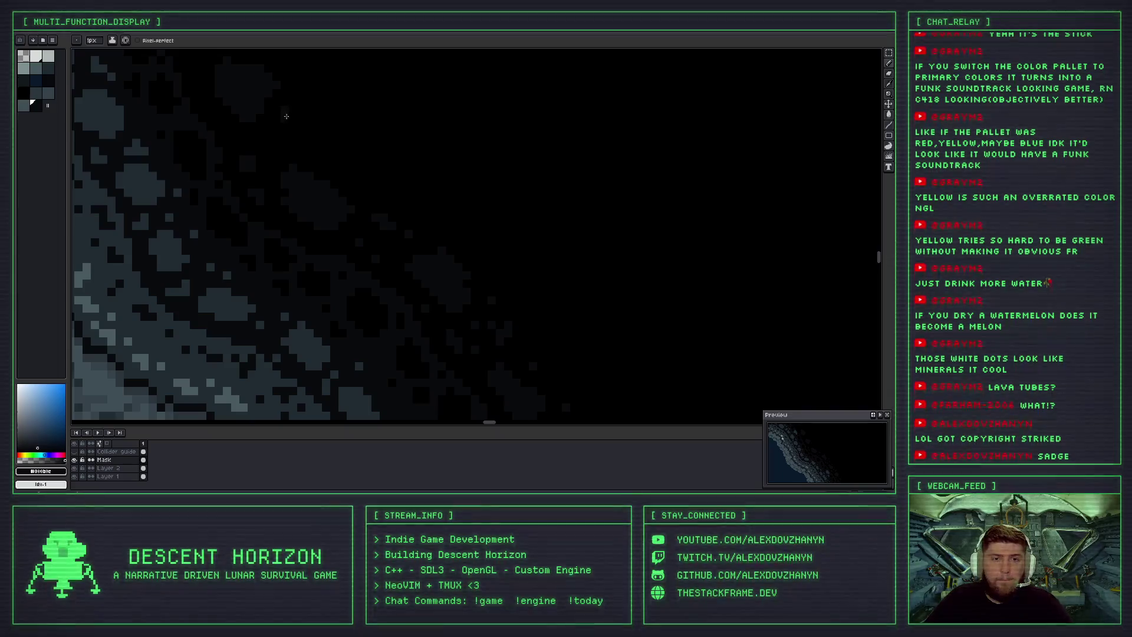
# Undo the last three pencil strokes on the rock edge.
pyautogui.hotkey('ctrl', 'z')
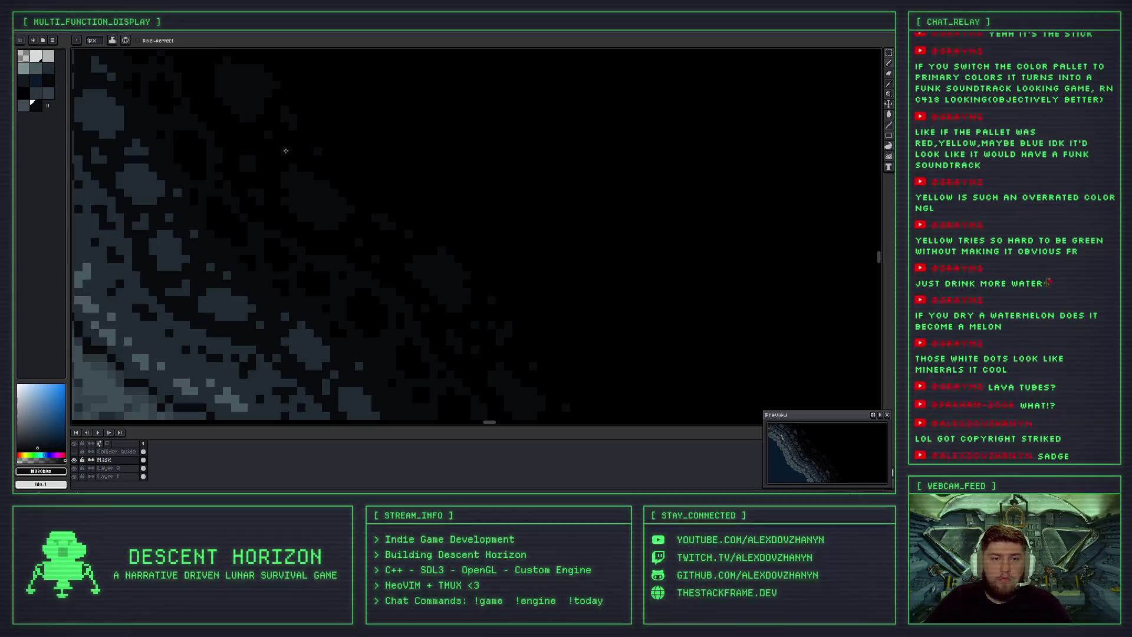
pyautogui.scroll(-2, 285, 151)
pyautogui.scroll(2, 251, 153)
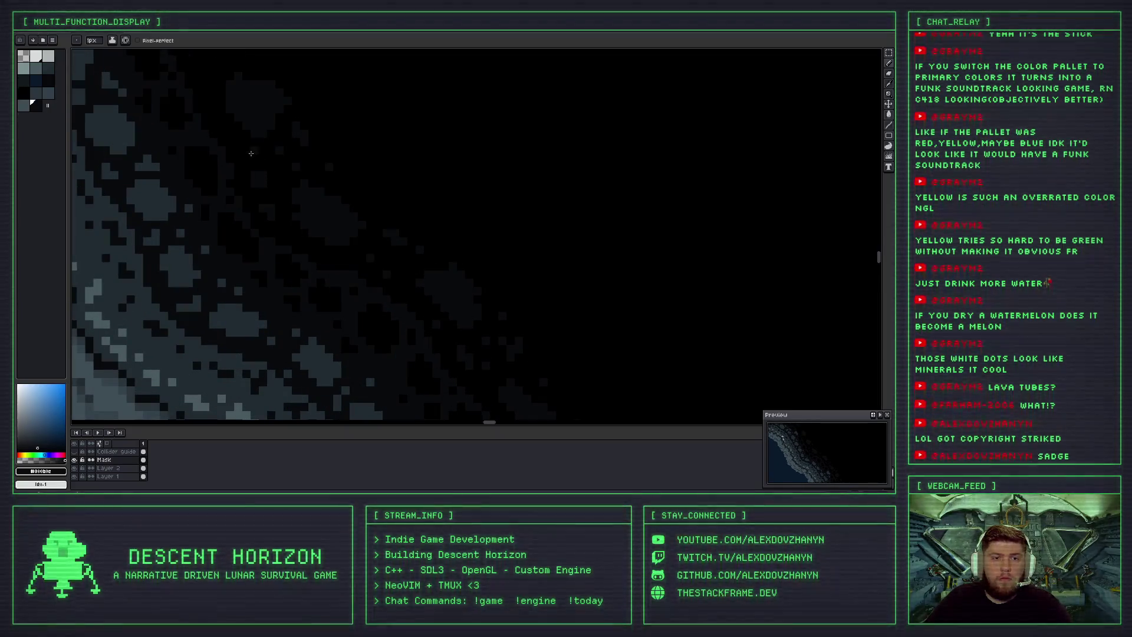
pyautogui.scroll(1, 311, 228)
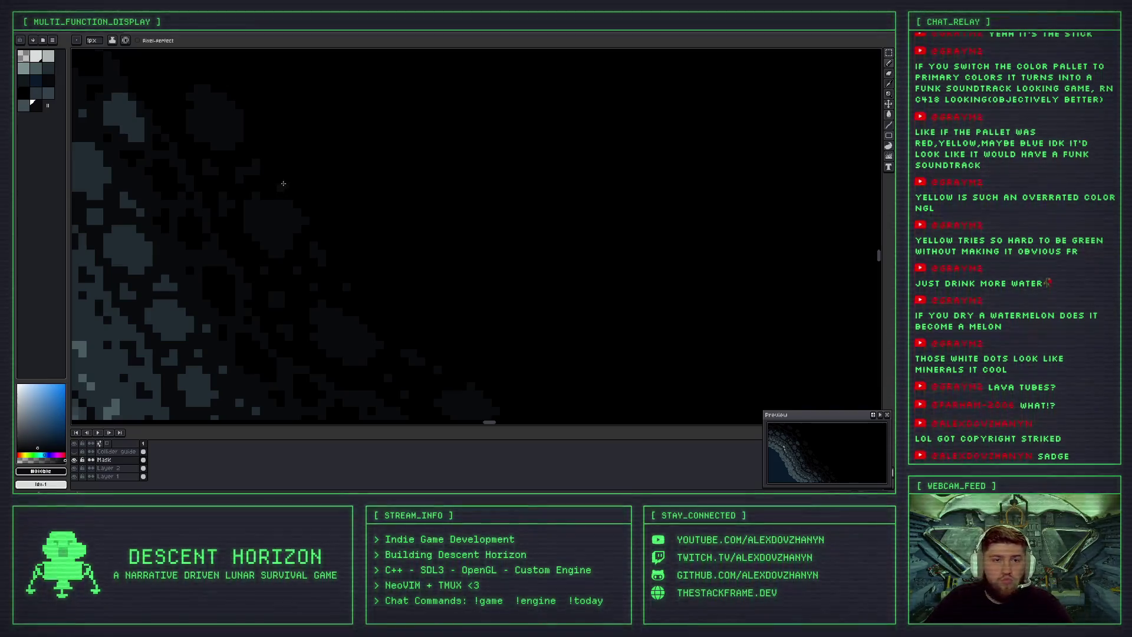
pyautogui.hotkey('ctrl', 'z')
pyautogui.hotkey('ctrl', 'z')
pyautogui.scroll(2, 241, 157)
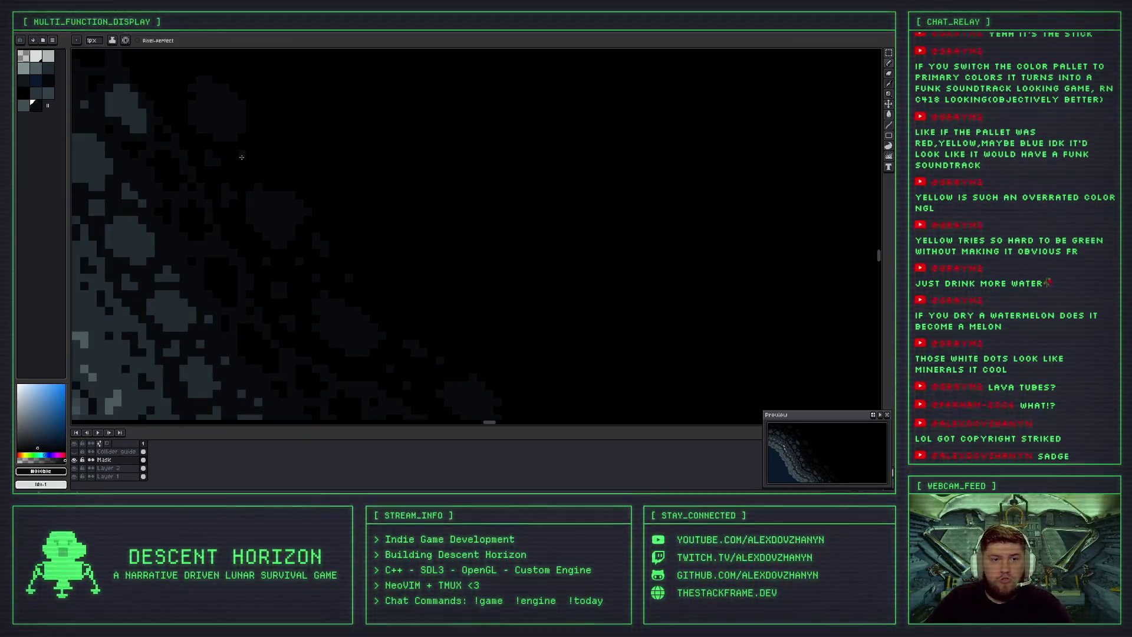
pyautogui.hotkey('ctrl', 'z')
pyautogui.hotkey('ctrl', 'z')
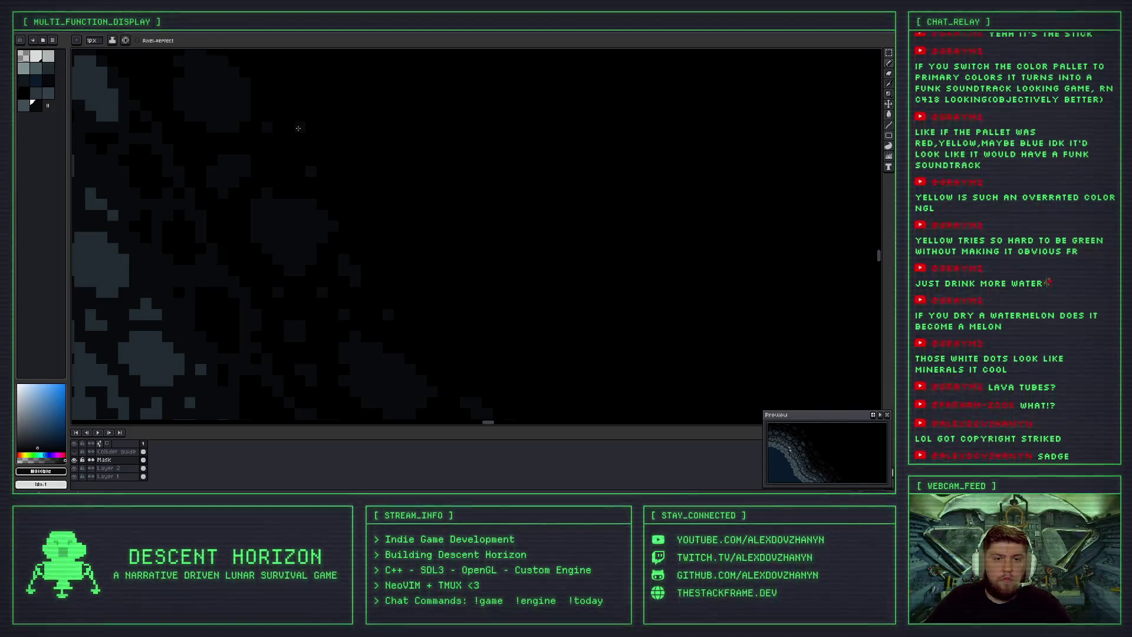
pyautogui.scroll(-3, 297, 127)
pyautogui.scroll(3, 283, 114)
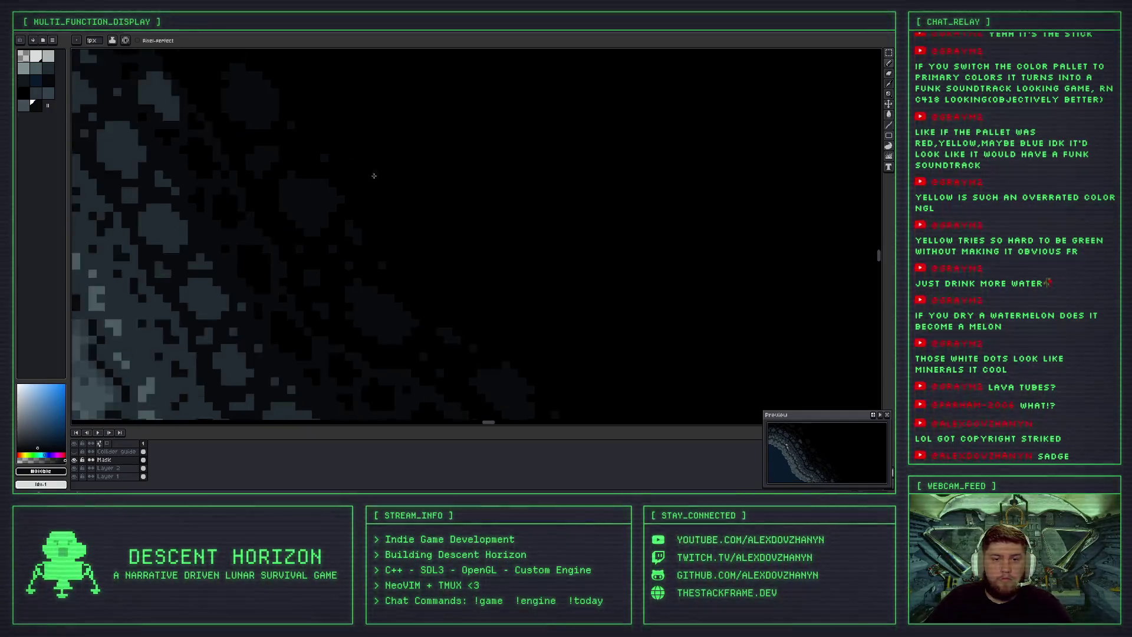
pyautogui.scroll(-3, 372, 174)
pyautogui.scroll(2, 335, 176)
pyautogui.scroll(-2, 303, 161)
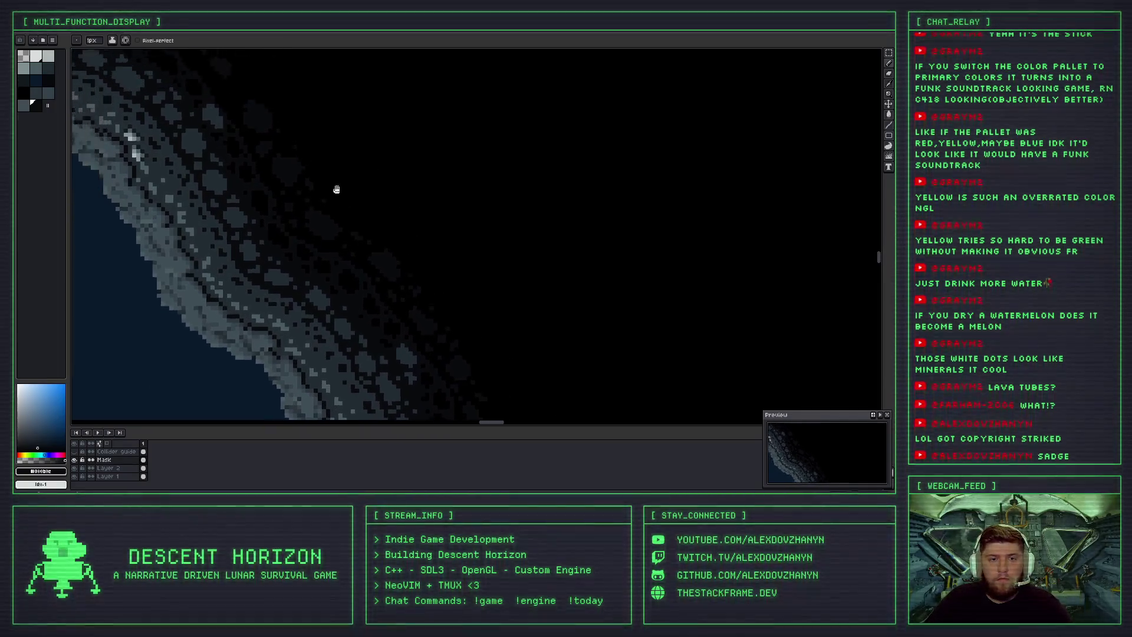
# Move along the cave wall and set a near-black sampled from the canvas as the drawing colour.
pyautogui.scroll(2, 411, 275)
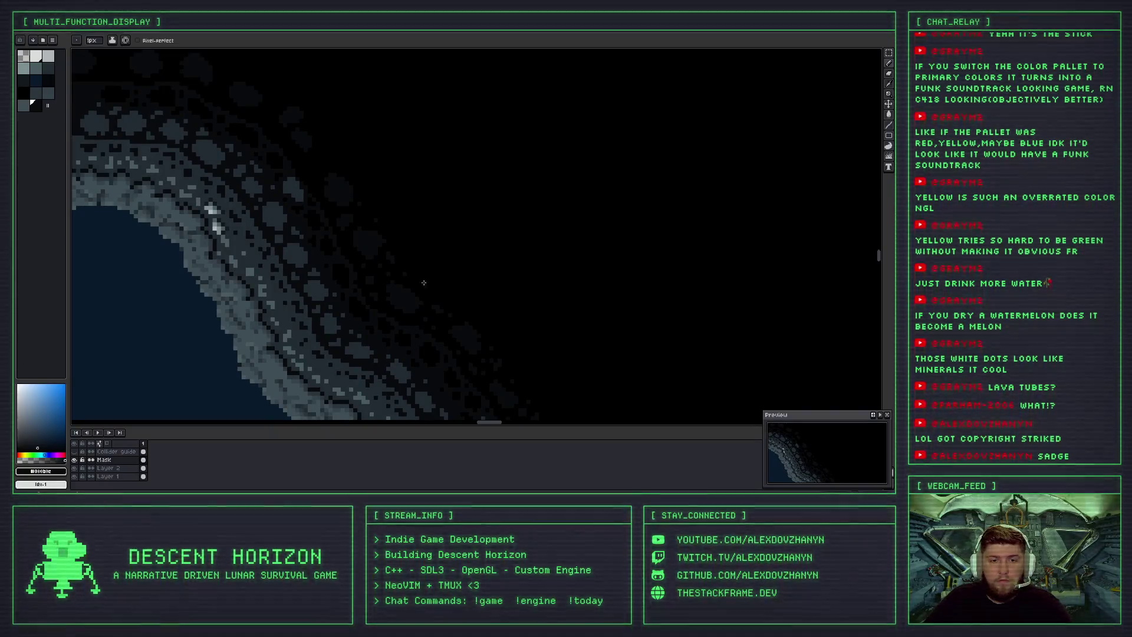
pyautogui.moveTo(373, 182); pyautogui.dragTo(310, 115)
pyautogui.scroll(-2, 428, 252)
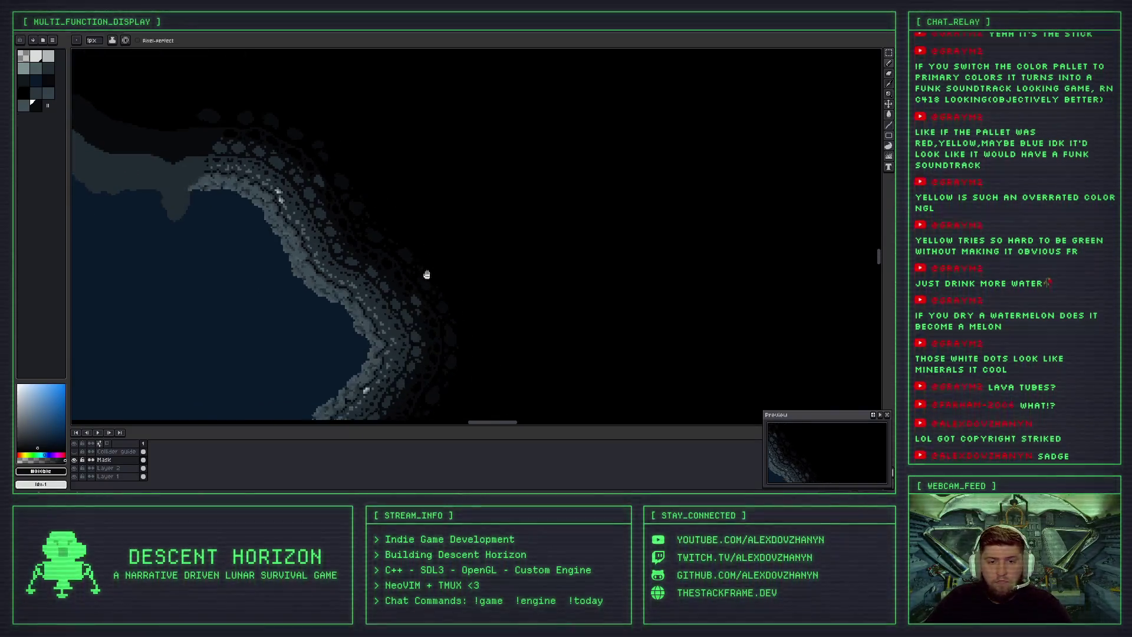
pyautogui.moveTo(424, 273); pyautogui.dragTo(316, 171)
pyautogui.scroll(1, 332, 204)
pyautogui.scroll(4, 332, 205)
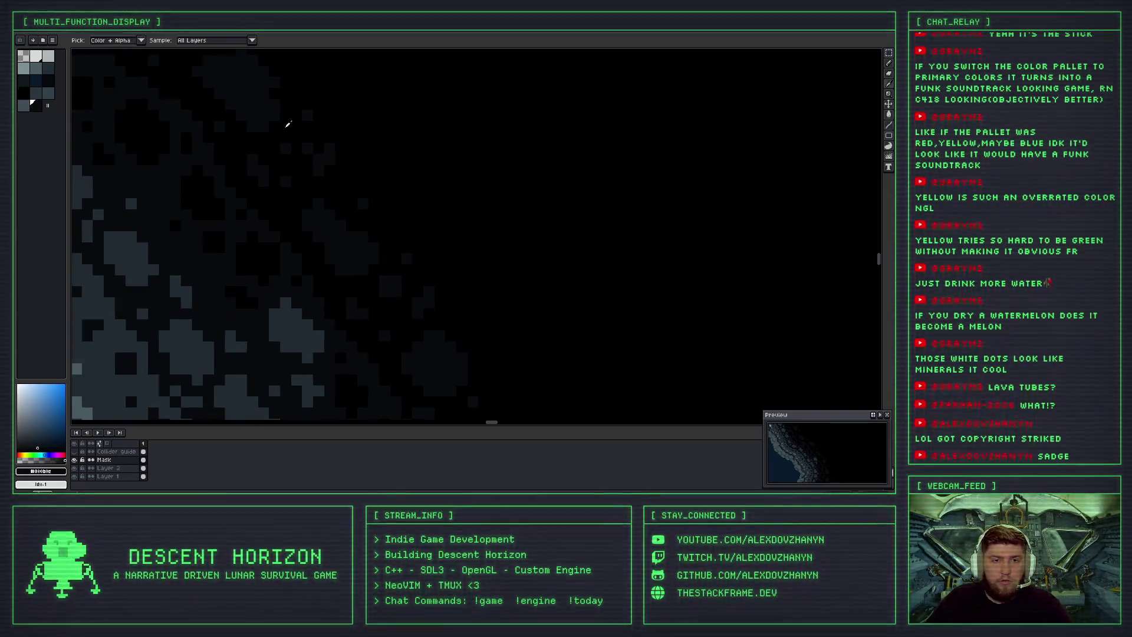
pyautogui.keyDown('alt'); pyautogui.click(289, 149); pyautogui.keyUp('alt')
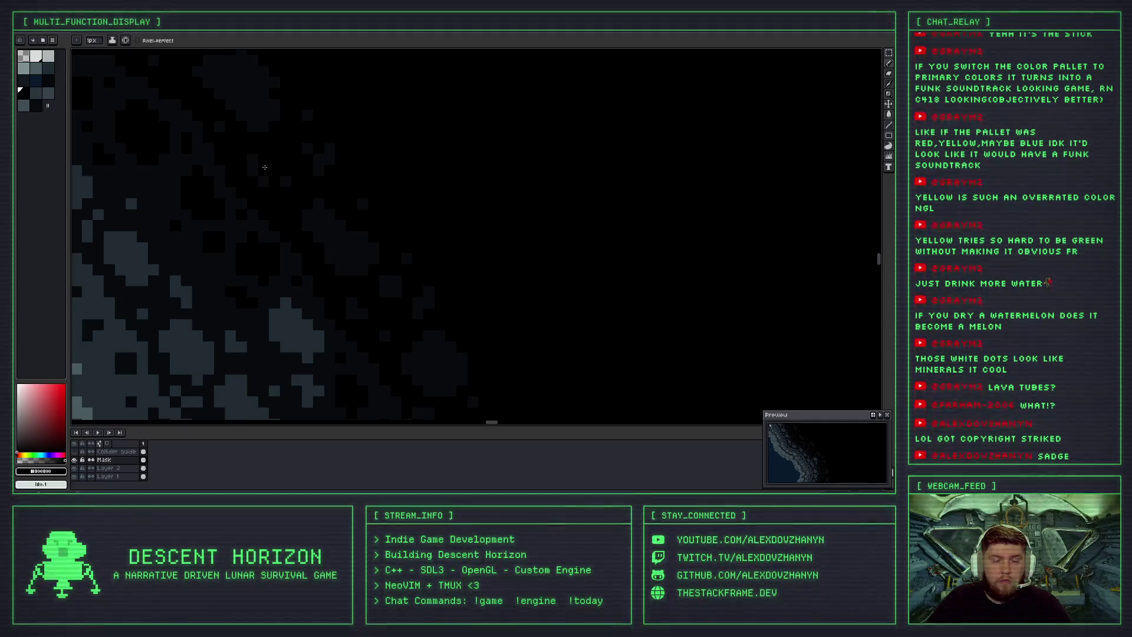
pyautogui.scroll(-4, 264, 167)
pyautogui.scroll(4, 315, 157)
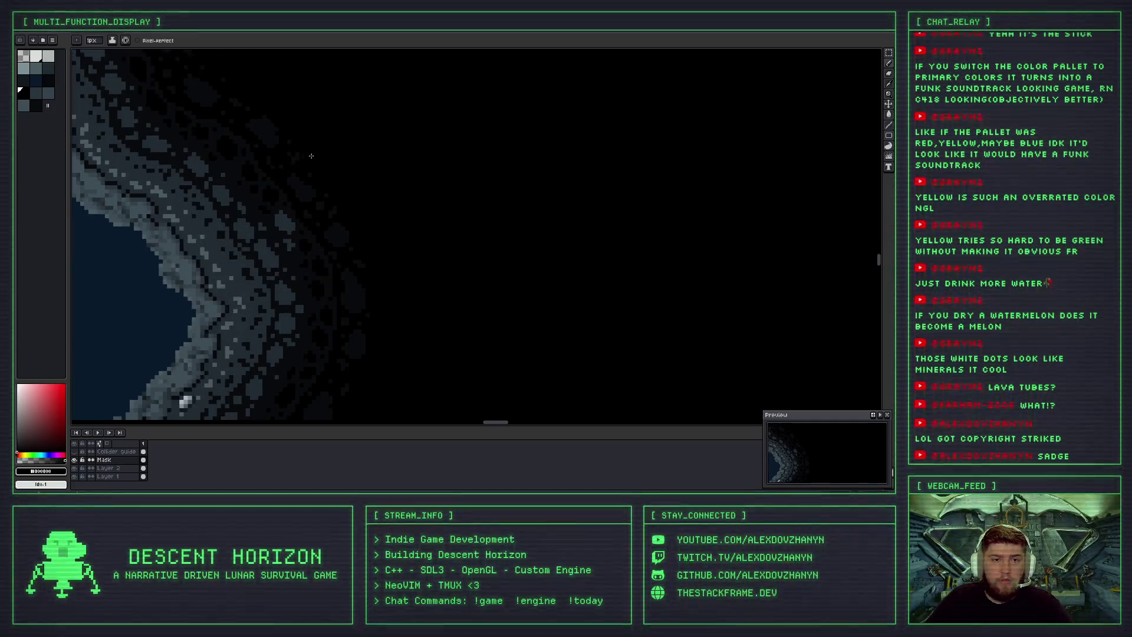
pyautogui.scroll(2, 321, 200)
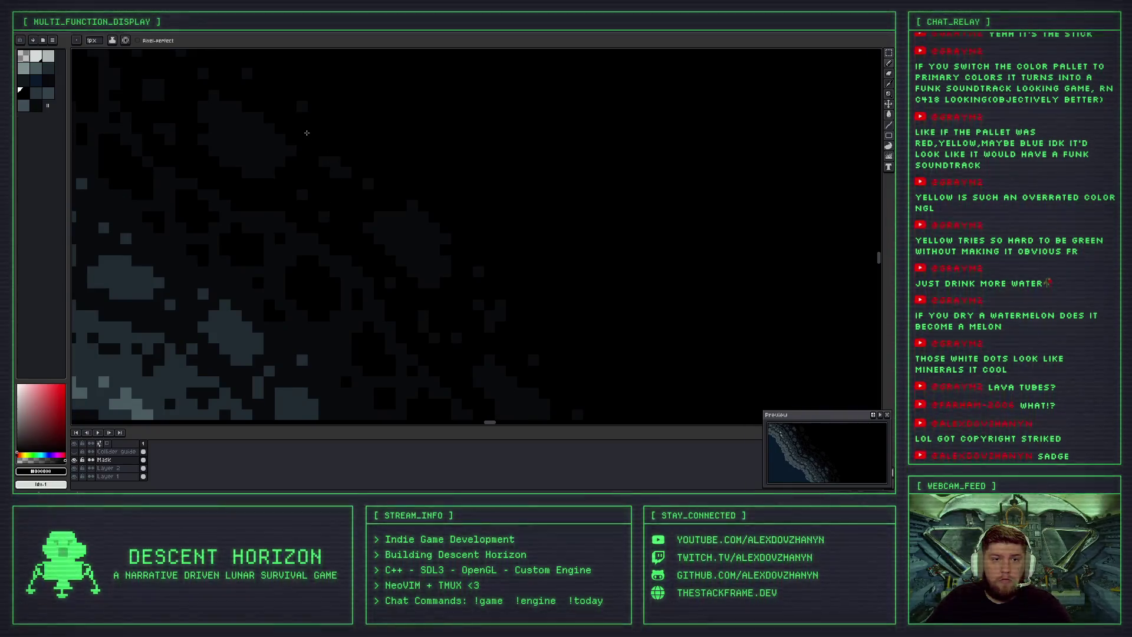
pyautogui.scroll(-4, 318, 153)
pyautogui.scroll(2, 326, 205)
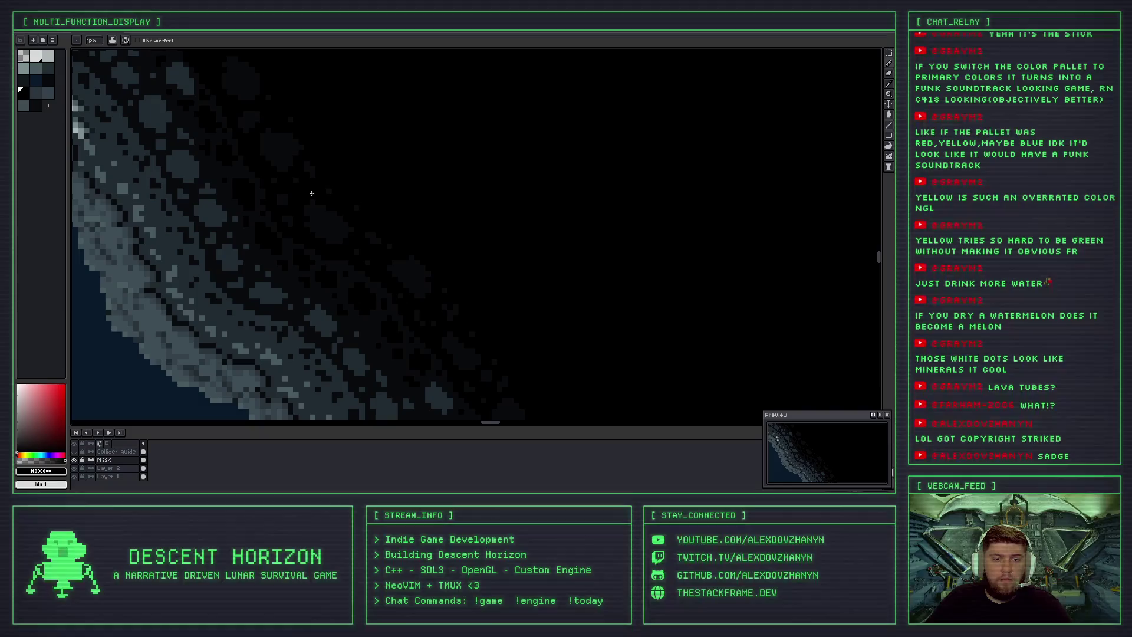
pyautogui.scroll(2, 335, 220)
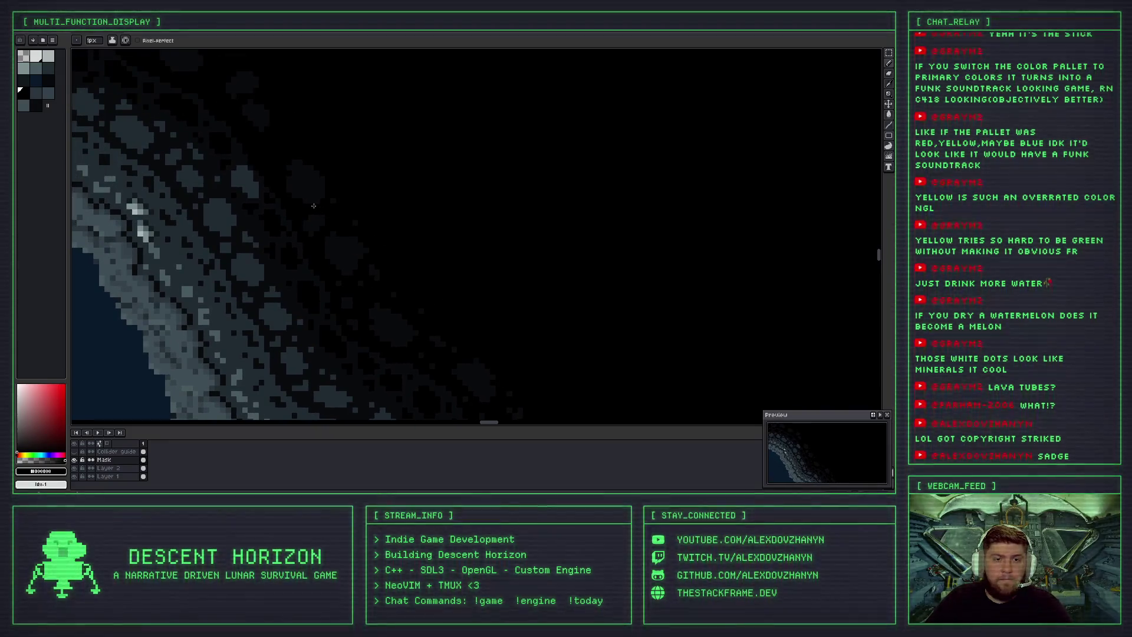
pyautogui.keyDown('alt'); pyautogui.click(314, 207); pyautogui.keyUp('alt')
pyautogui.scroll(-3, 306, 203)
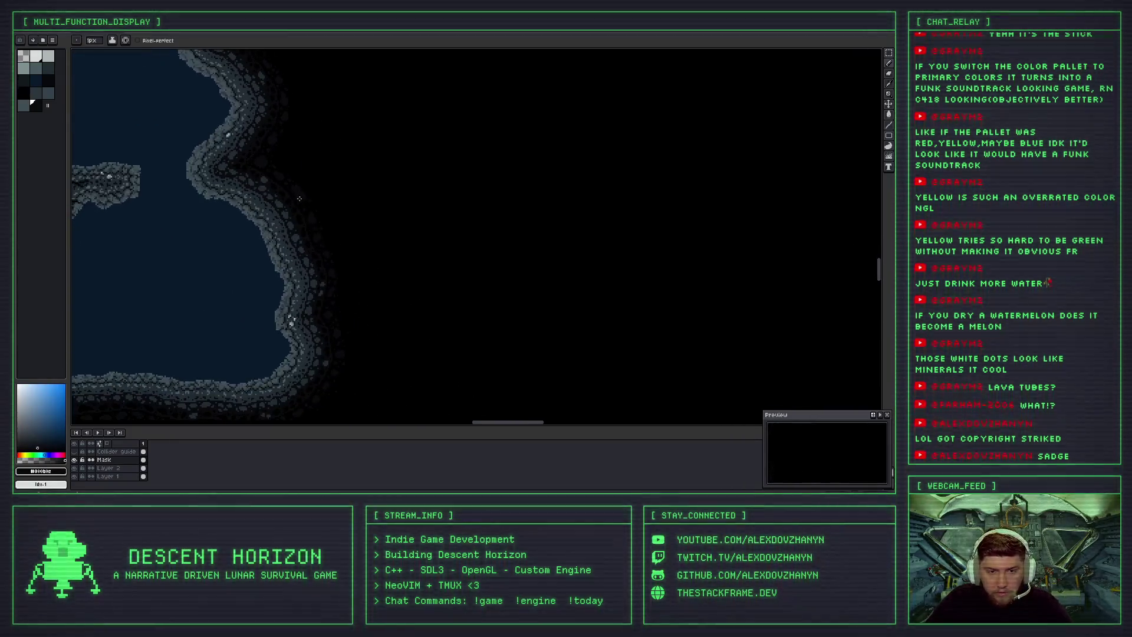
pyautogui.scroll(-2, 312, 210)
pyautogui.scroll(3, 321, 305)
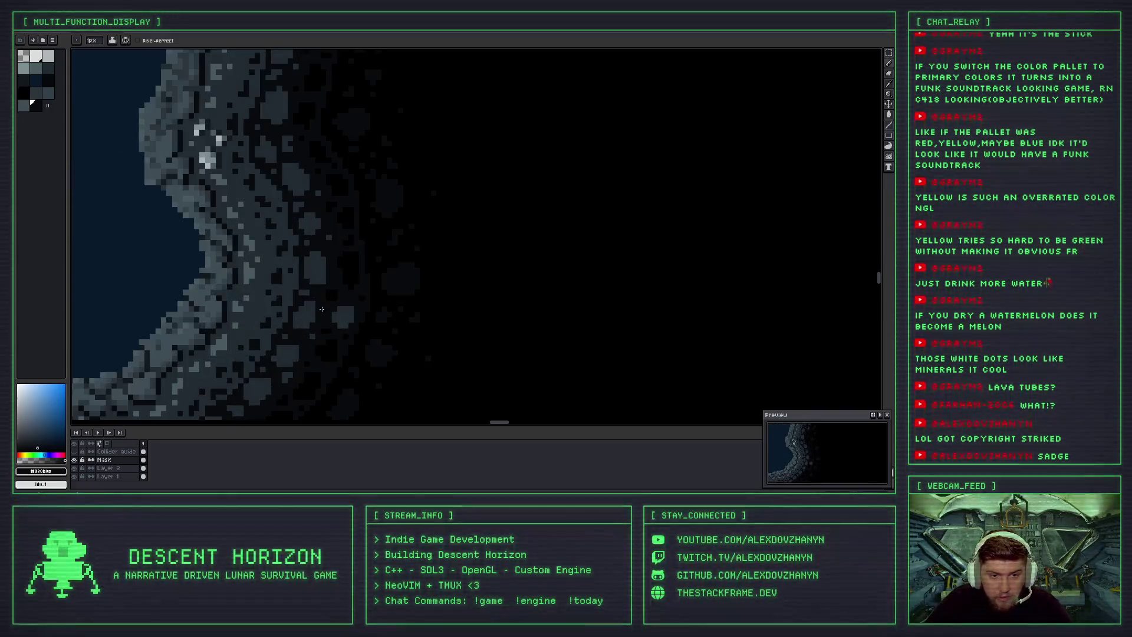
pyautogui.scroll(-3, 307, 165)
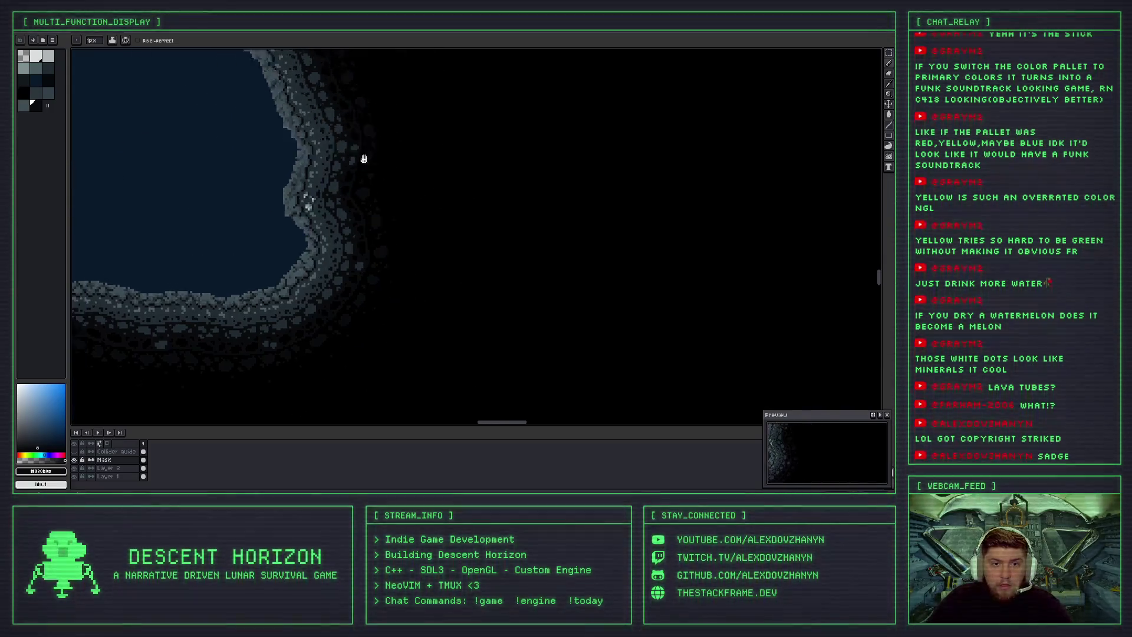
pyautogui.scroll(2, 308, 180)
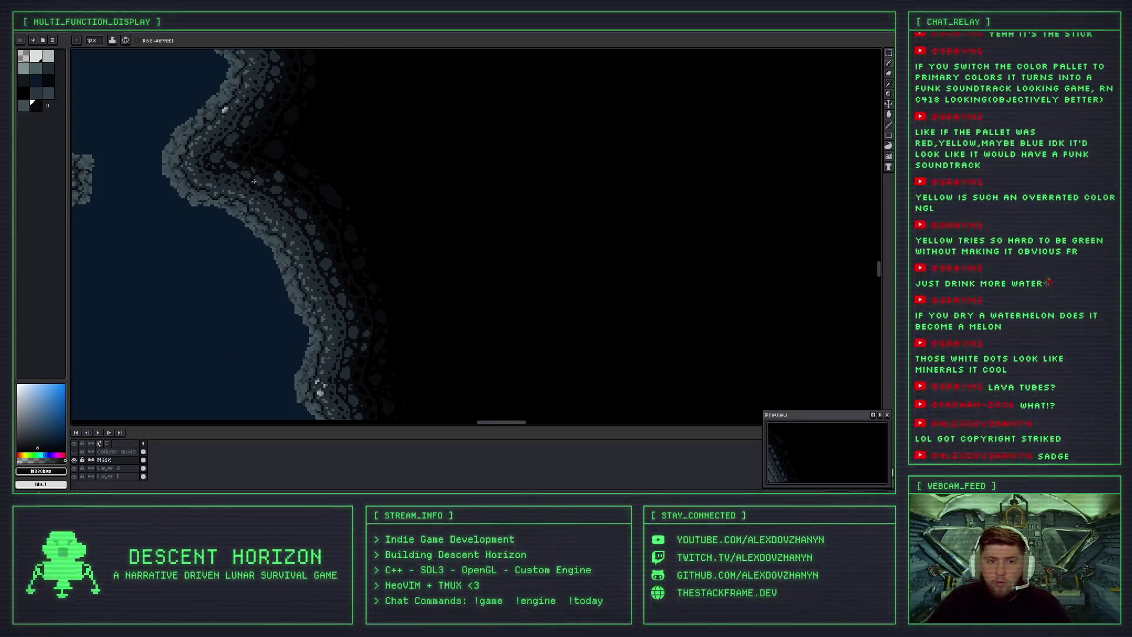
pyautogui.scroll(2, 253, 181)
pyautogui.scroll(2, 288, 258)
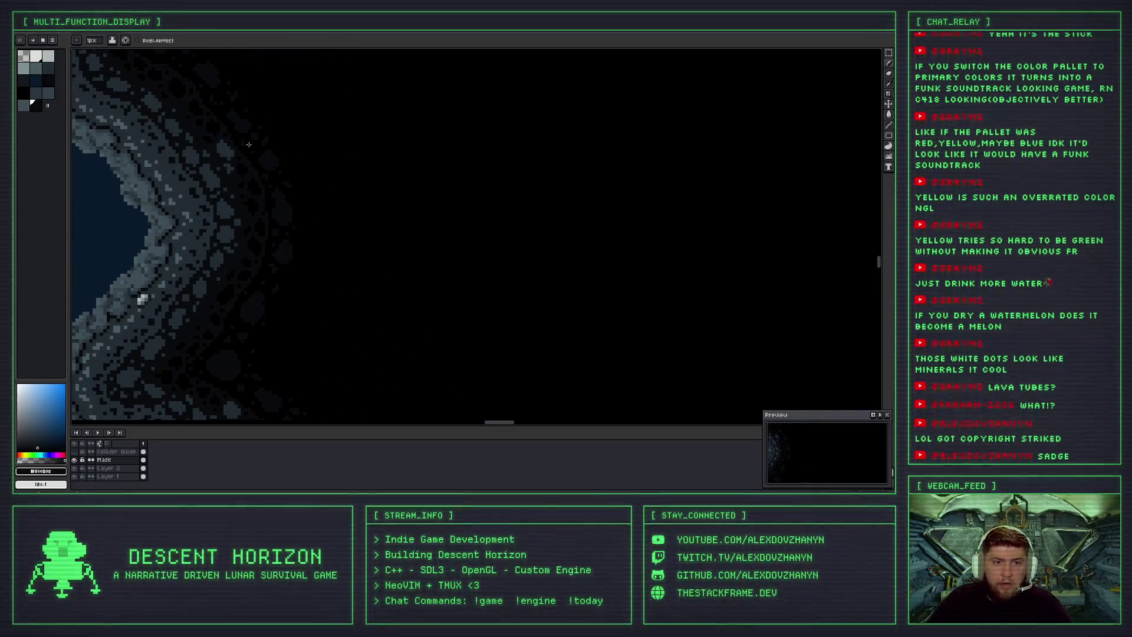
pyautogui.scroll(5, 256, 167)
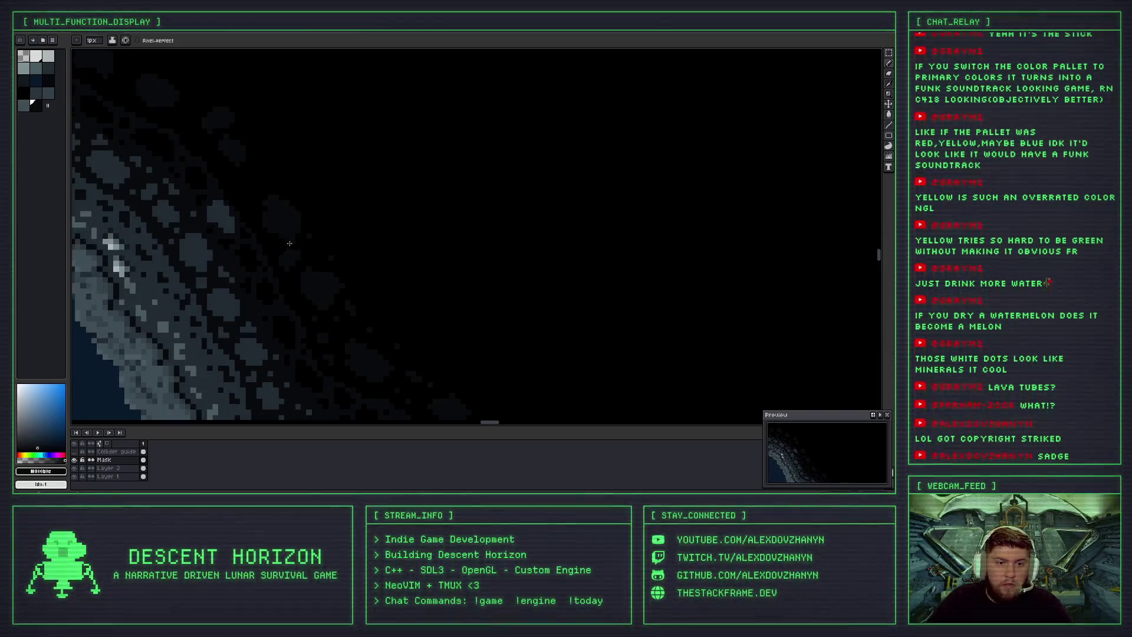
pyautogui.scroll(2, 240, 175)
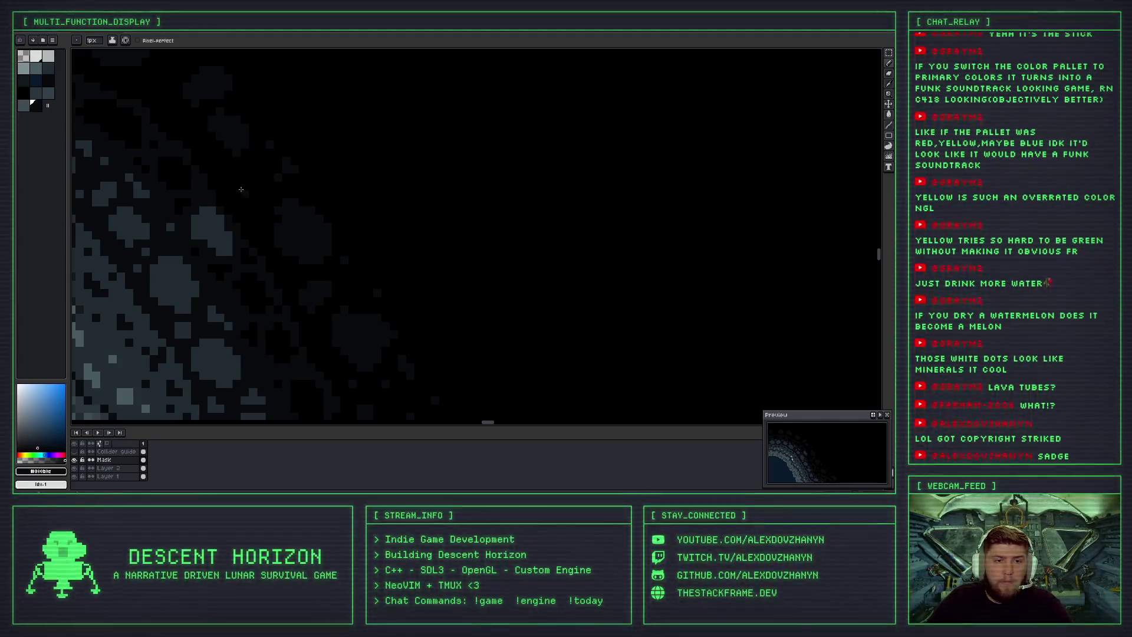
# Undo the last pencil stroke on the rocky rim.
pyautogui.hotkey('ctrl', 'z')
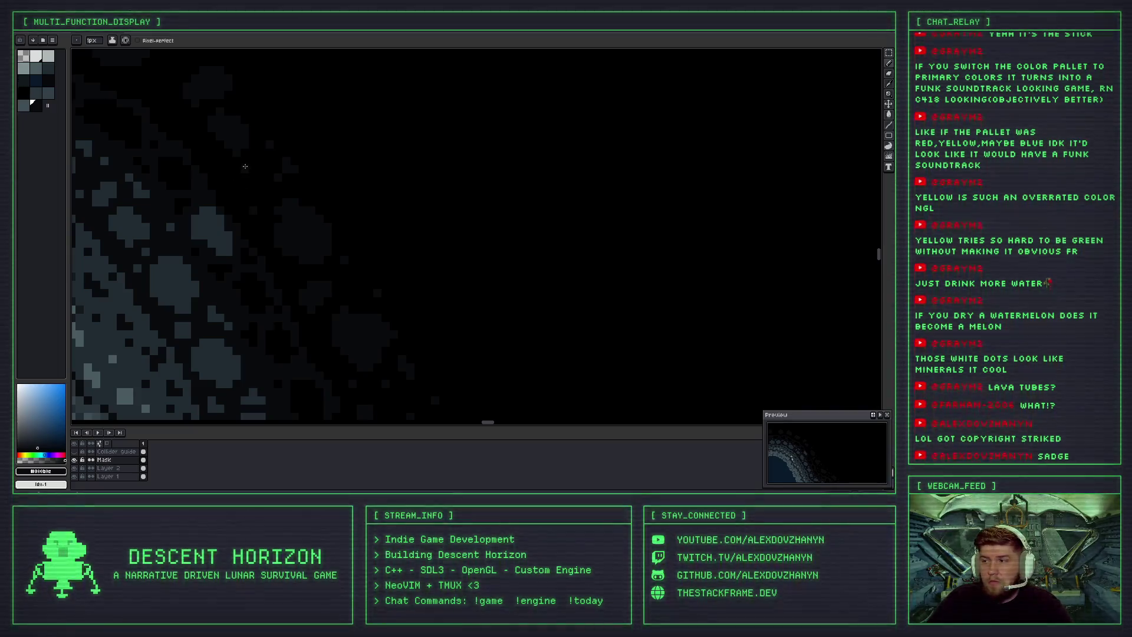
pyautogui.scroll(-3, 252, 169)
pyautogui.scroll(2, 280, 241)
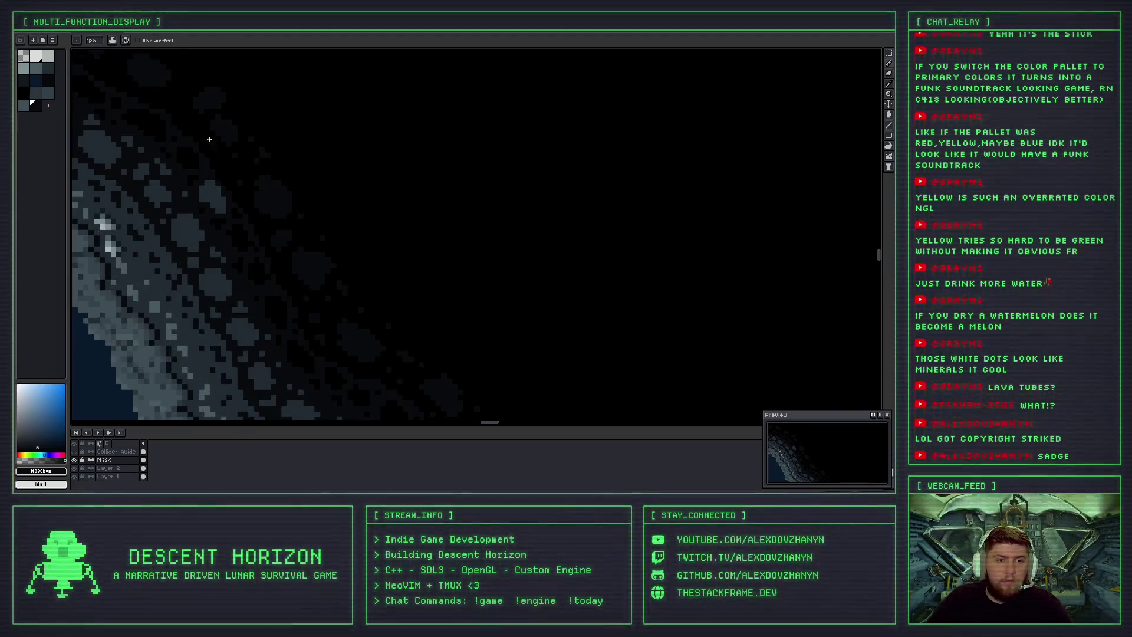
pyautogui.scroll(2, 279, 241)
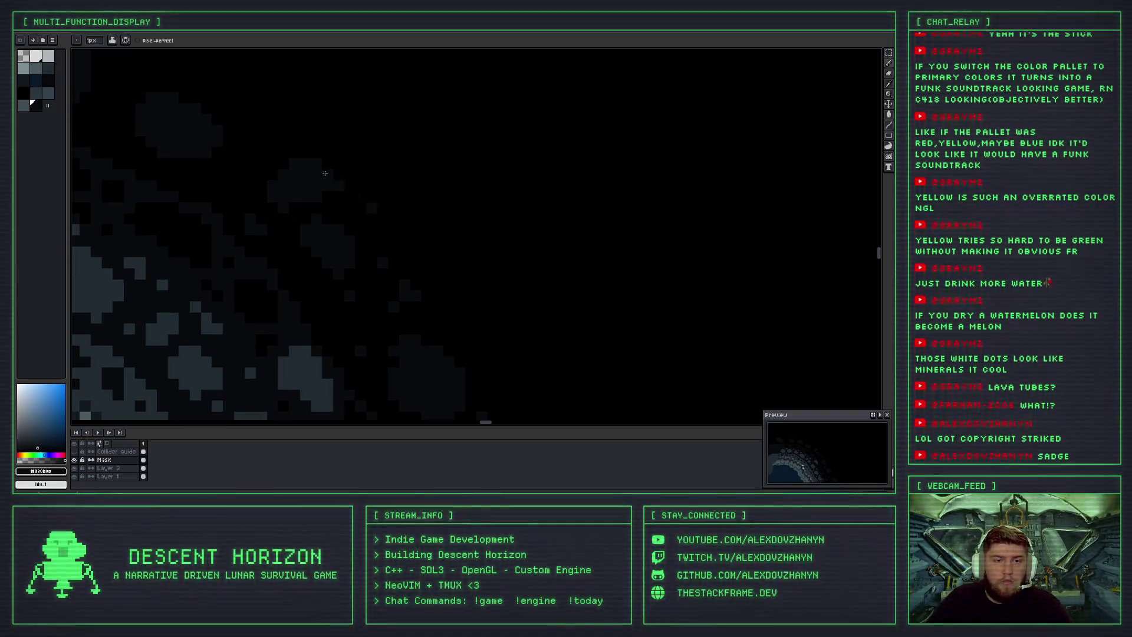
pyautogui.scroll(-3, 336, 189)
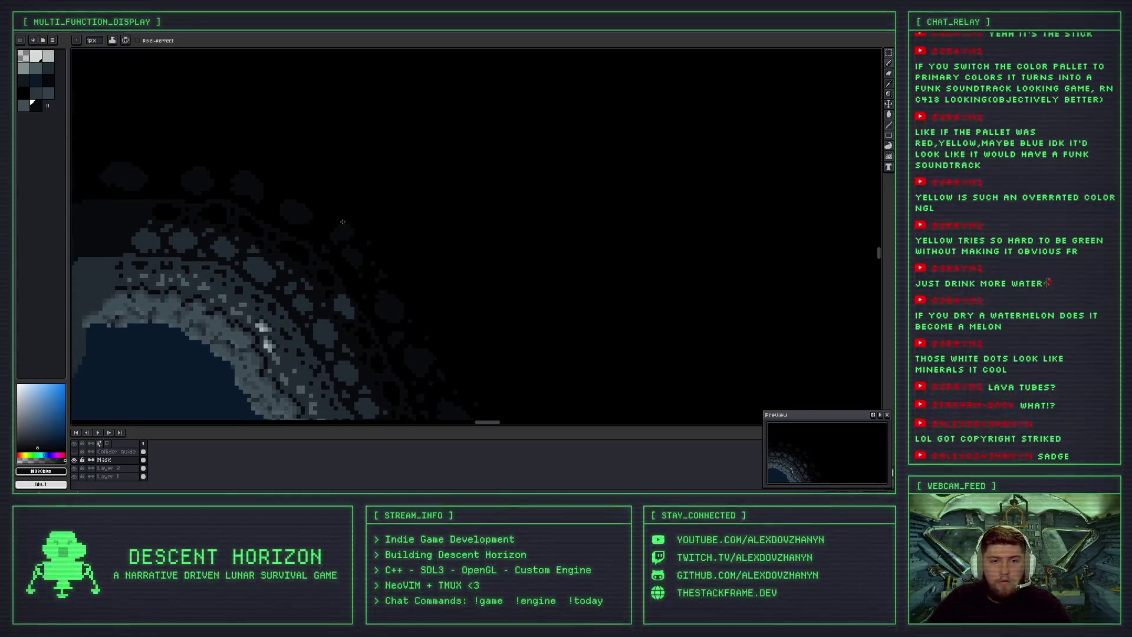
pyautogui.scroll(3, 322, 194)
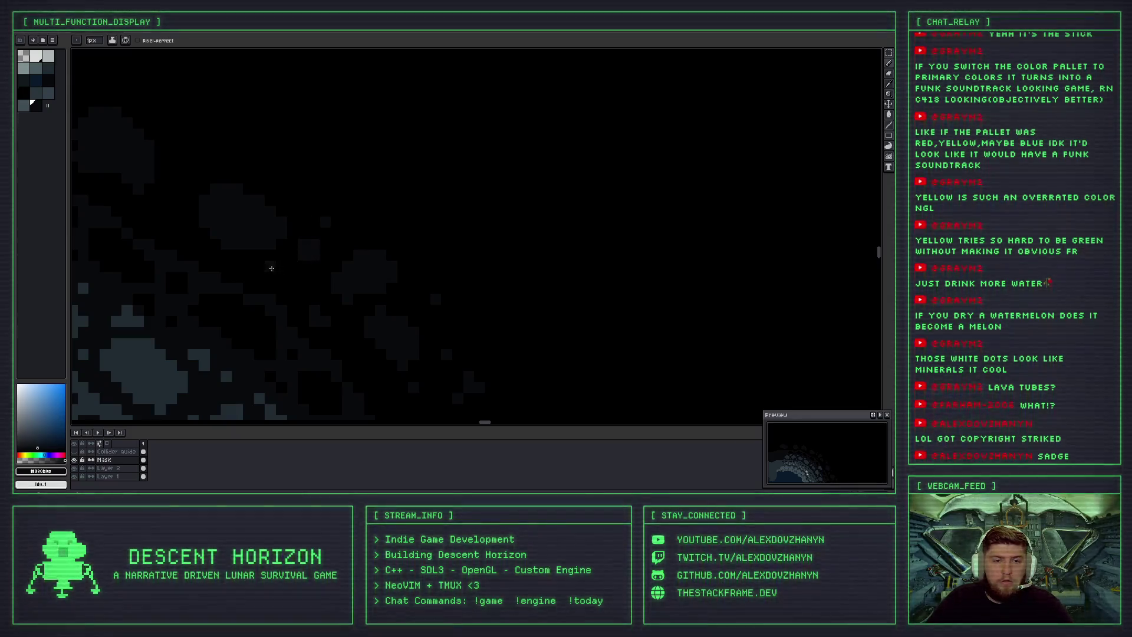
pyautogui.scroll(-4, 272, 269)
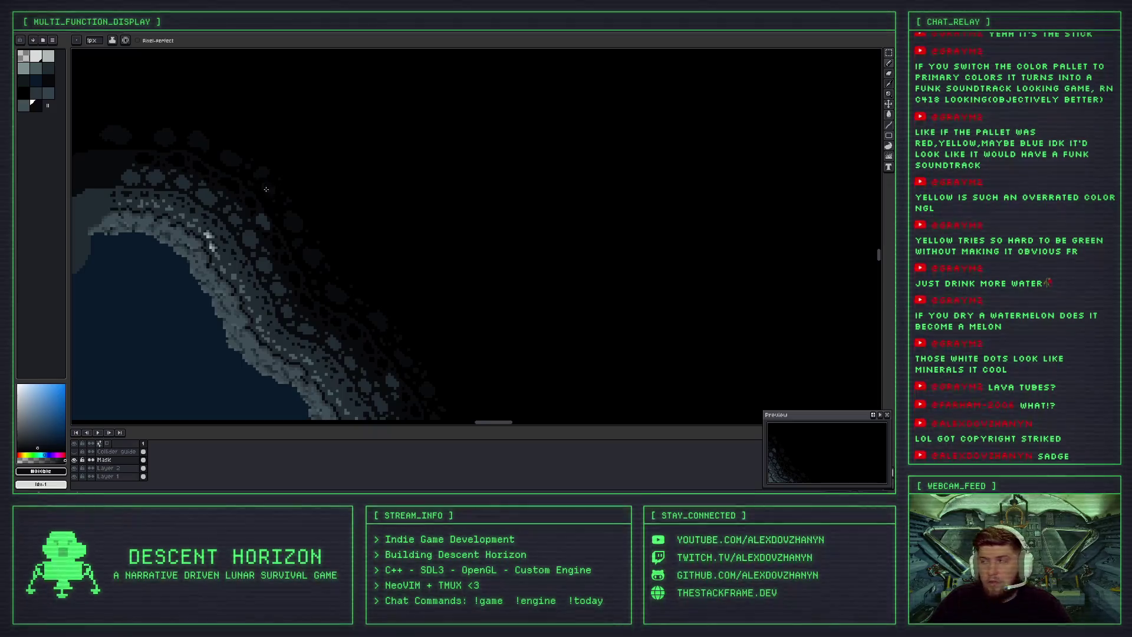
pyautogui.scroll(1, 264, 186)
pyautogui.scroll(2, 252, 142)
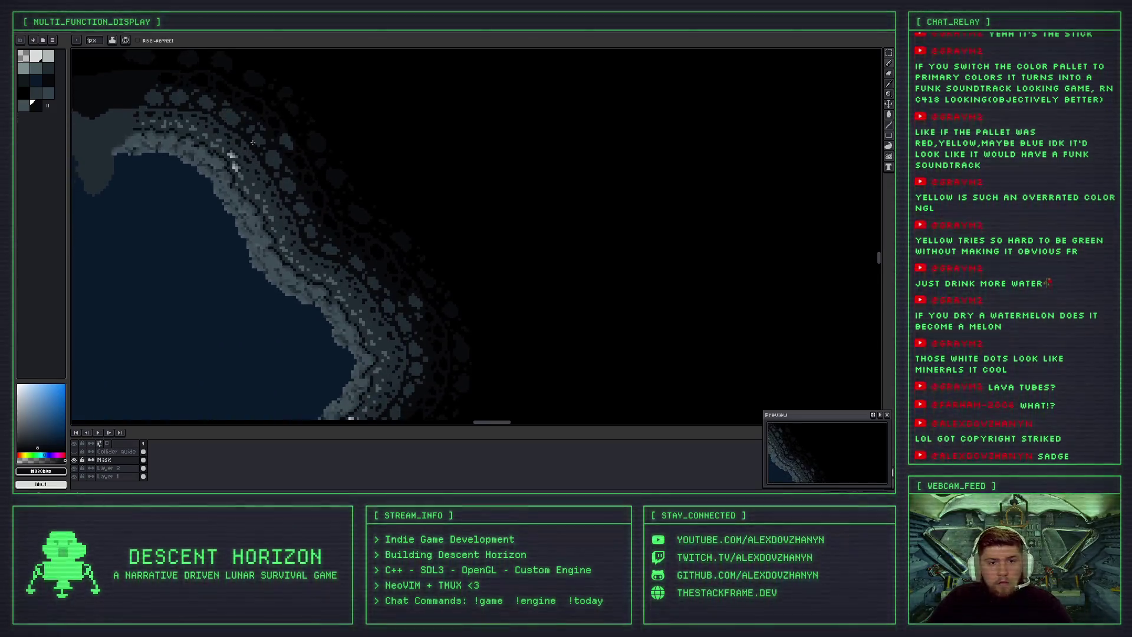
pyautogui.scroll(-2, 252, 142)
pyautogui.scroll(2, 283, 155)
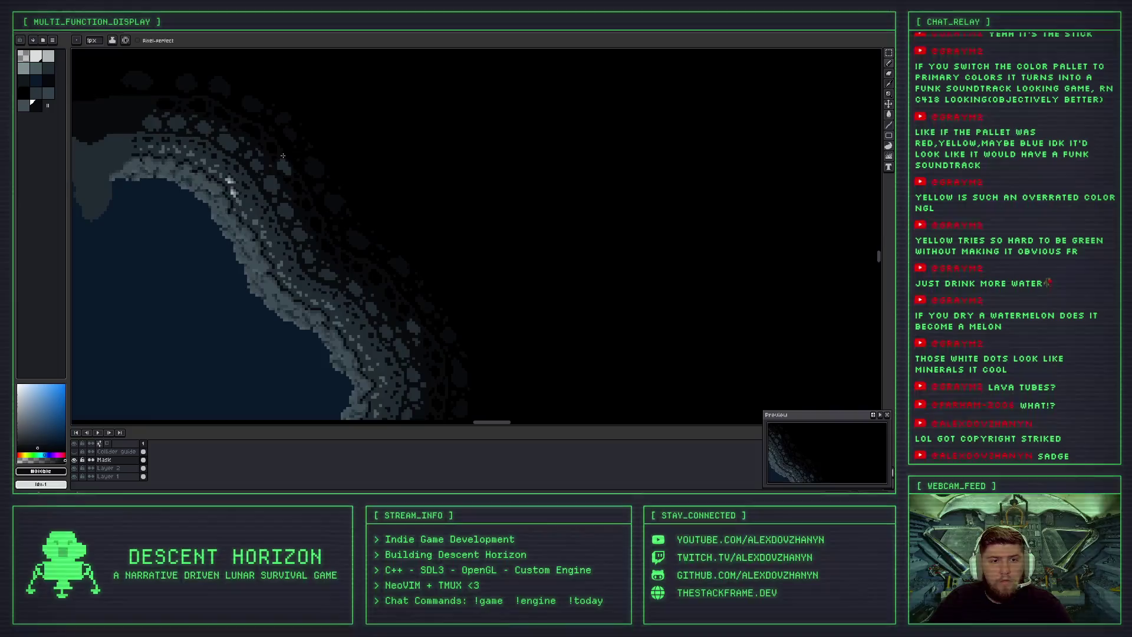
pyautogui.moveTo(283, 155); pyautogui.dragTo(349, 210)
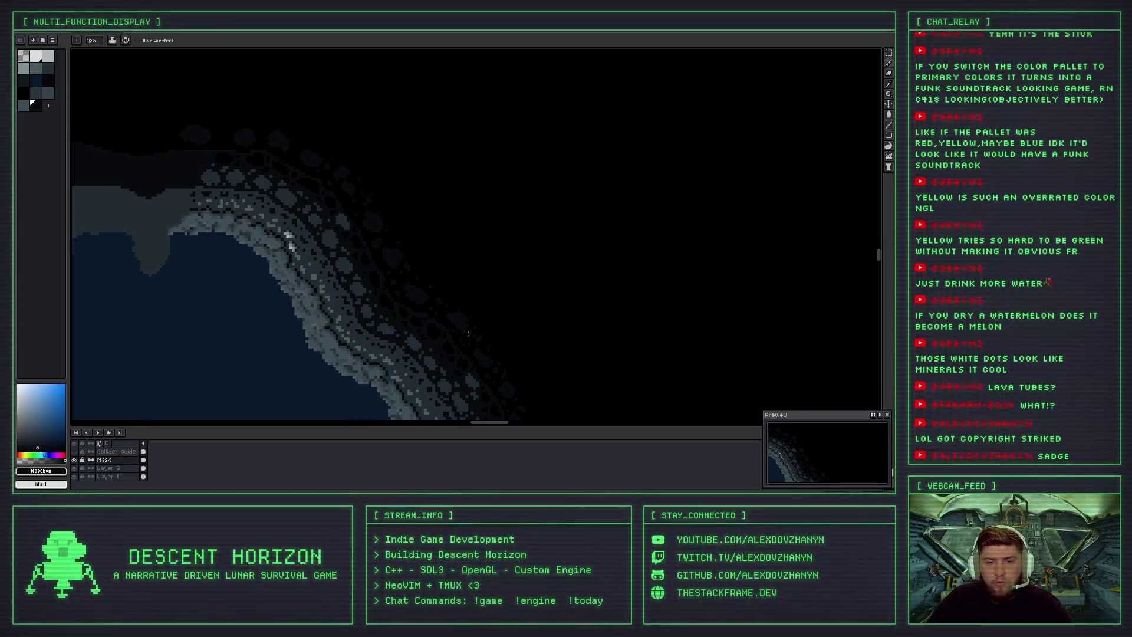
pyautogui.scroll(-2, 466, 331)
pyautogui.scroll(1, 410, 286)
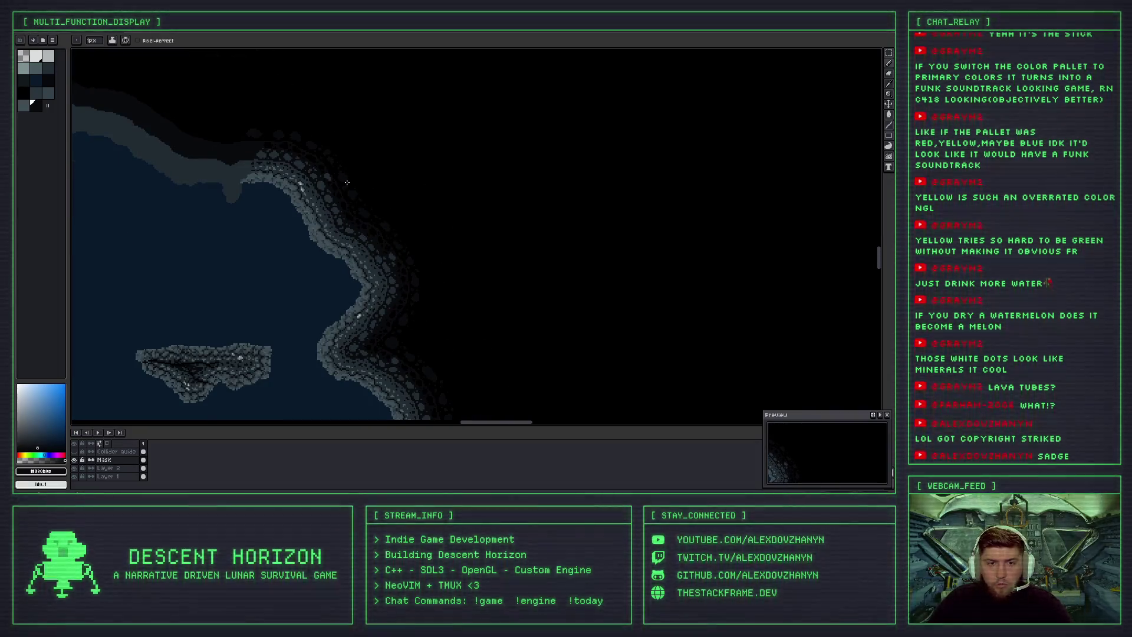
pyautogui.scroll(3, 354, 191)
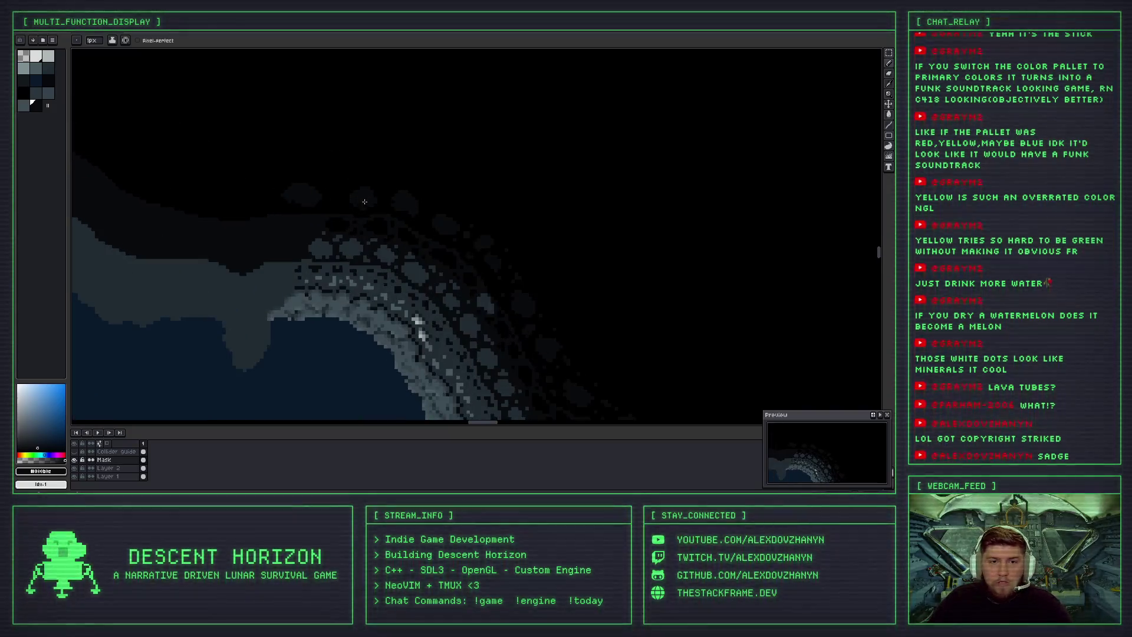
pyautogui.scroll(1, 365, 202)
pyautogui.scroll(1, 442, 234)
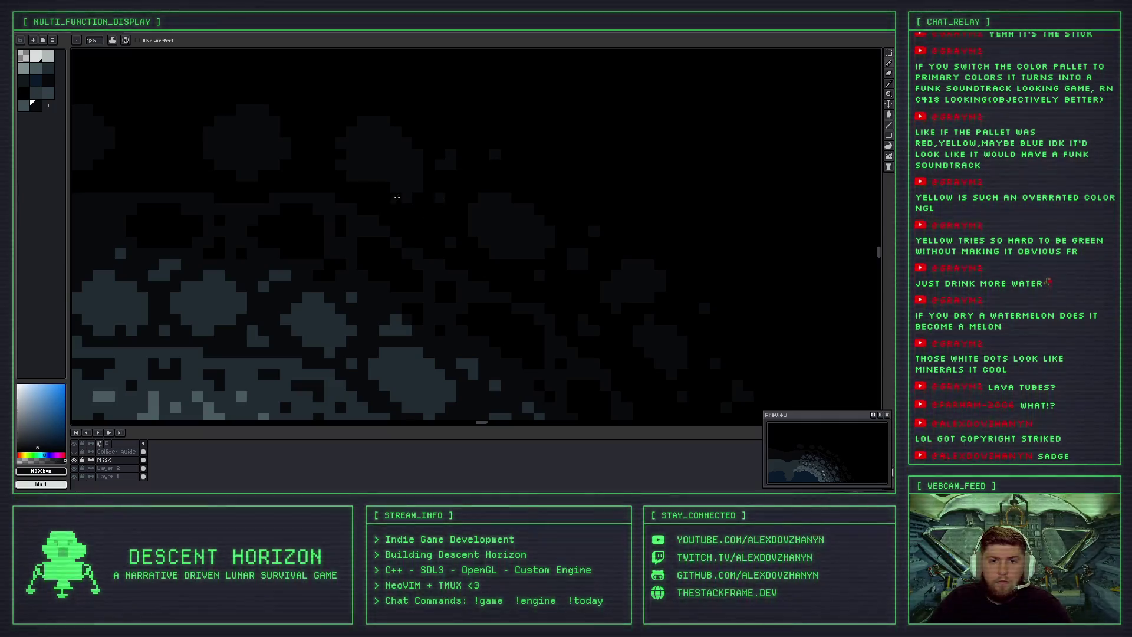
# Paint a stroke of shading pixels into the upper-left rock wall plus two single grey pixels.
pyautogui.moveTo(378, 194); pyautogui.dragTo(425, 223)
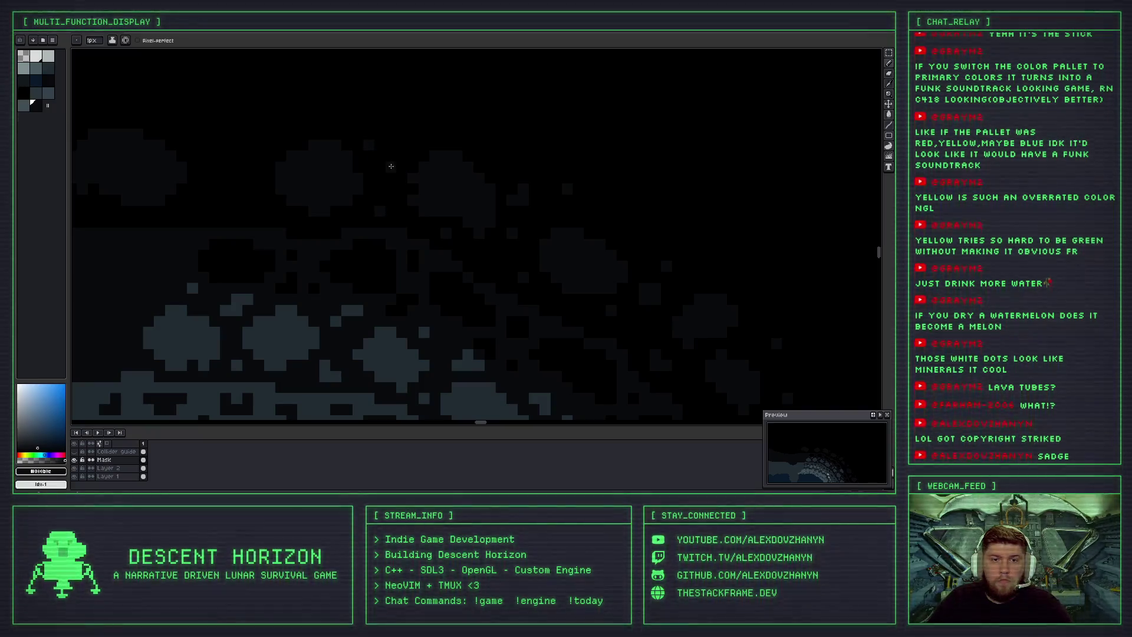
pyautogui.scroll(1, 221, 186)
pyautogui.moveTo(374, 202)
pyautogui.mouseDown()
pyautogui.moveTo(321, 208)
pyautogui.moveTo(341, 210)
pyautogui.moveTo(336, 170)
pyautogui.mouseUp()
pyautogui.click(291, 208)
pyautogui.click(374, 92)
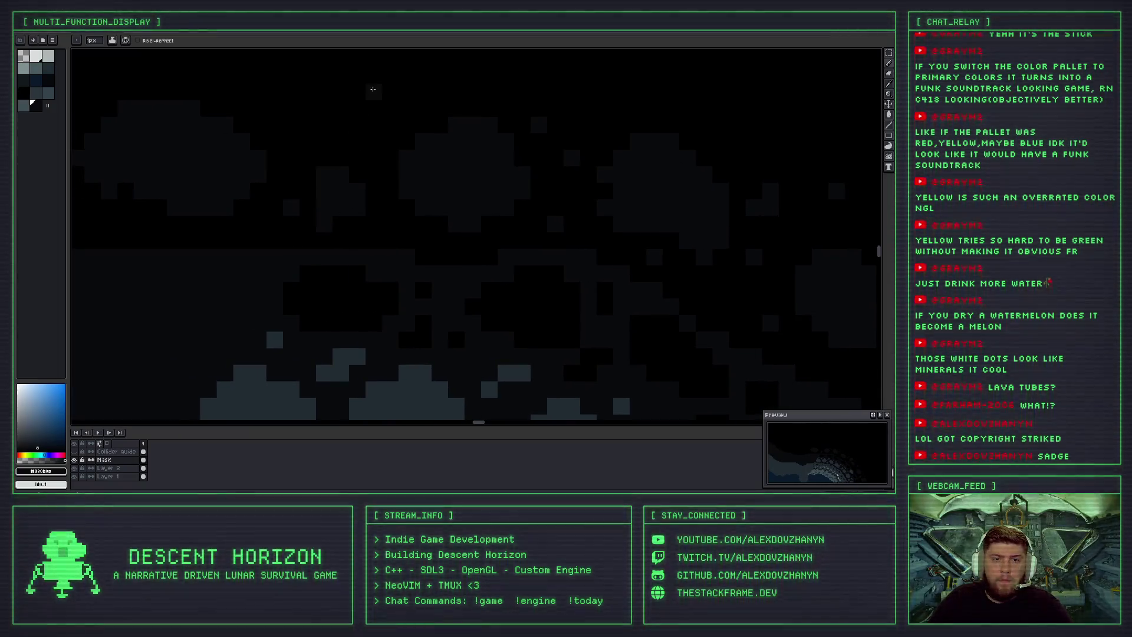
pyautogui.scroll(-3, 360, 136)
pyautogui.scroll(1, 353, 161)
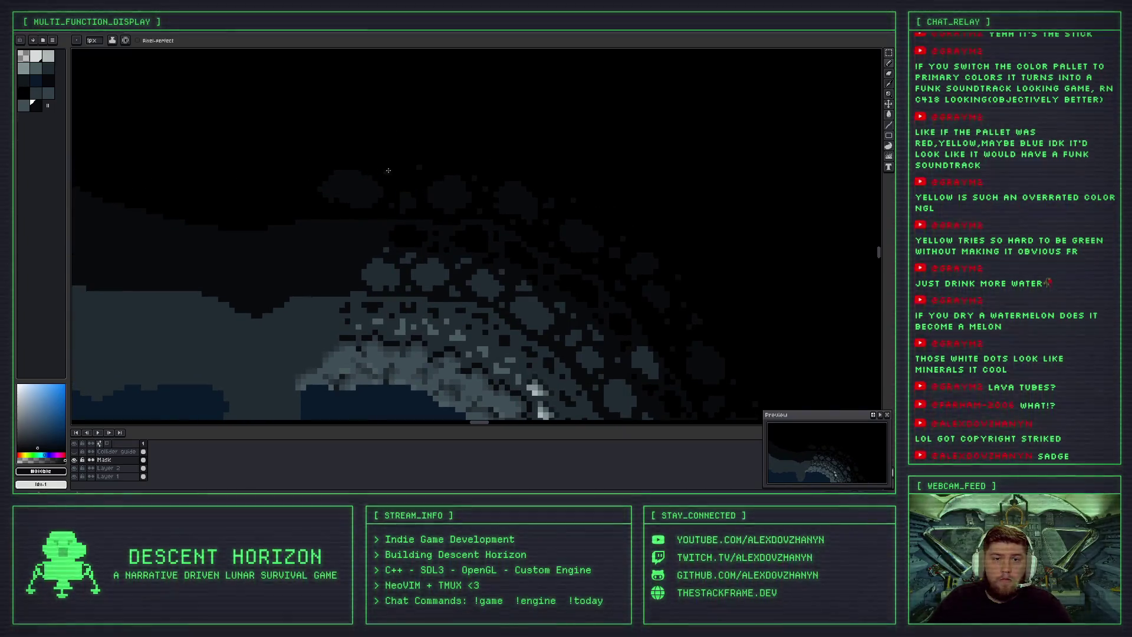
pyautogui.scroll(-3, 462, 193)
pyautogui.scroll(2, 489, 235)
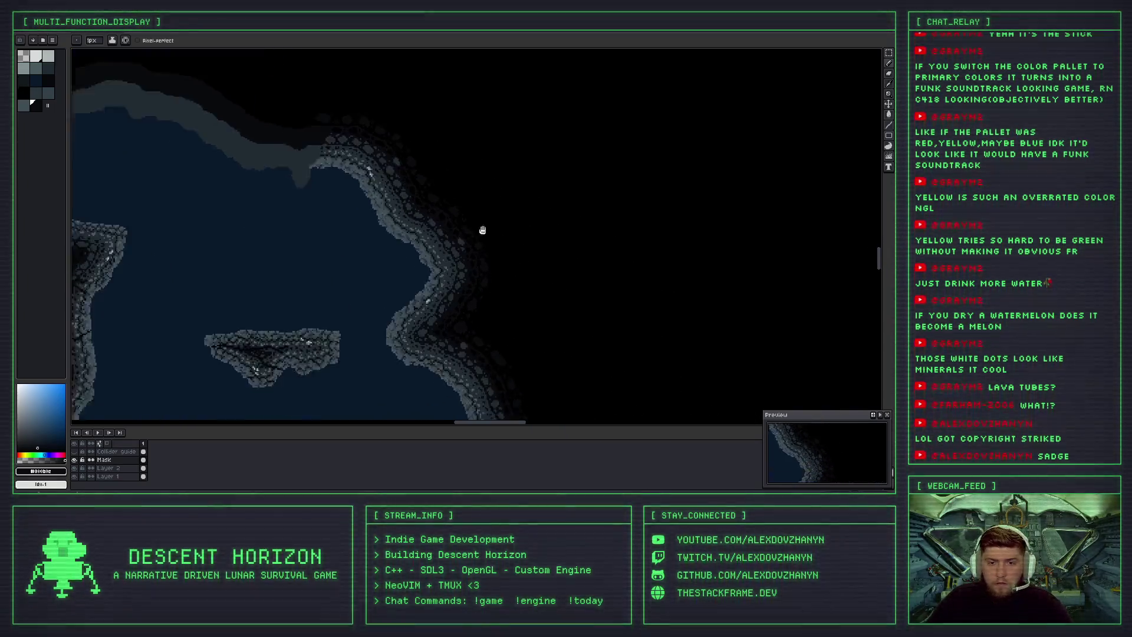
pyautogui.scroll(-3, 518, 265)
pyautogui.scroll(3, 494, 248)
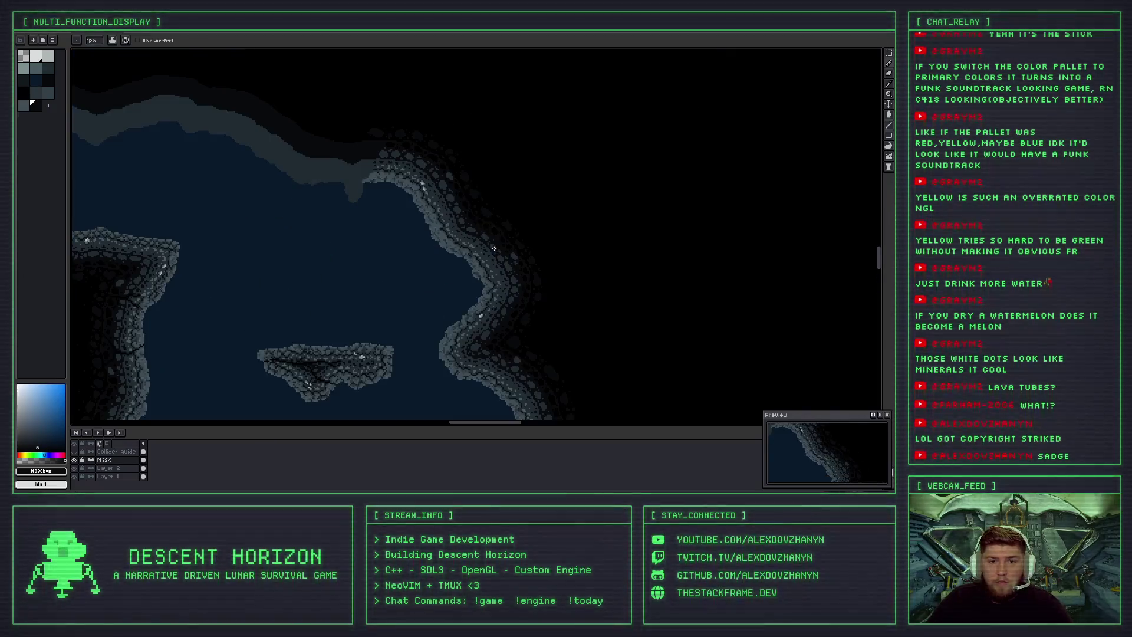
pyautogui.scroll(-2, 373, 156)
pyautogui.scroll(2, 439, 263)
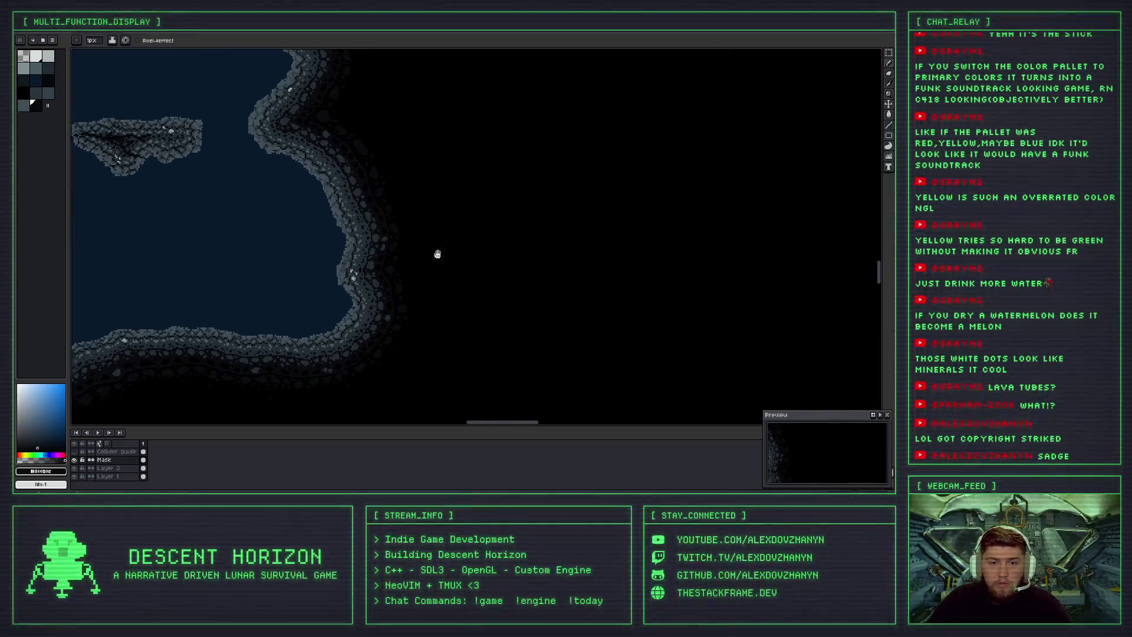
pyautogui.scroll(1, 382, 343)
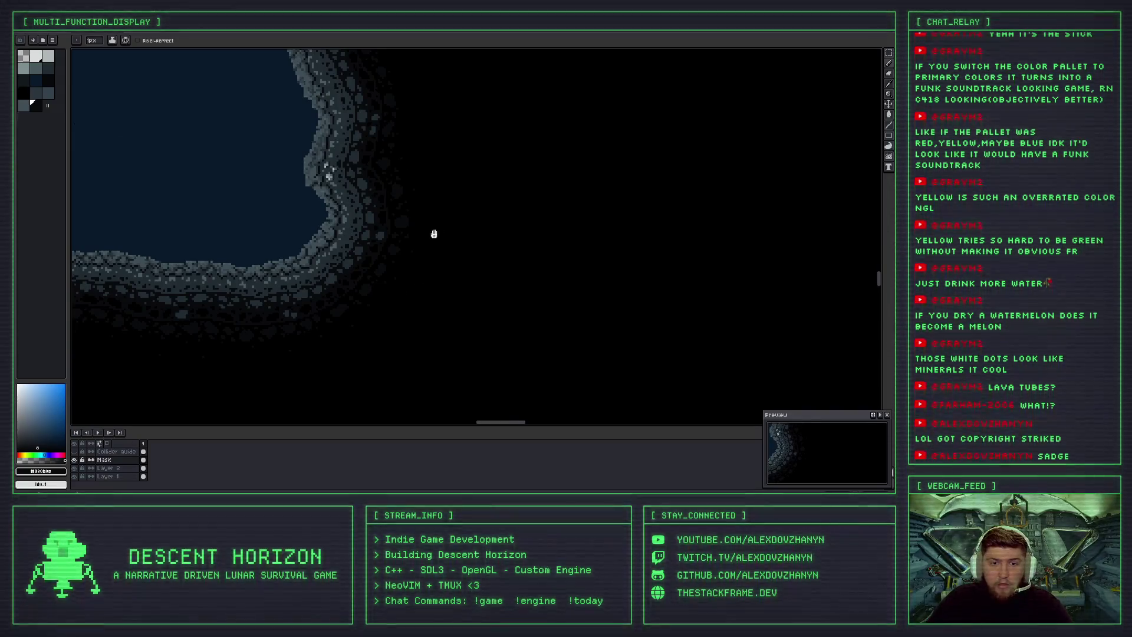
pyautogui.scroll(1, 435, 223)
pyautogui.scroll(1, 401, 183)
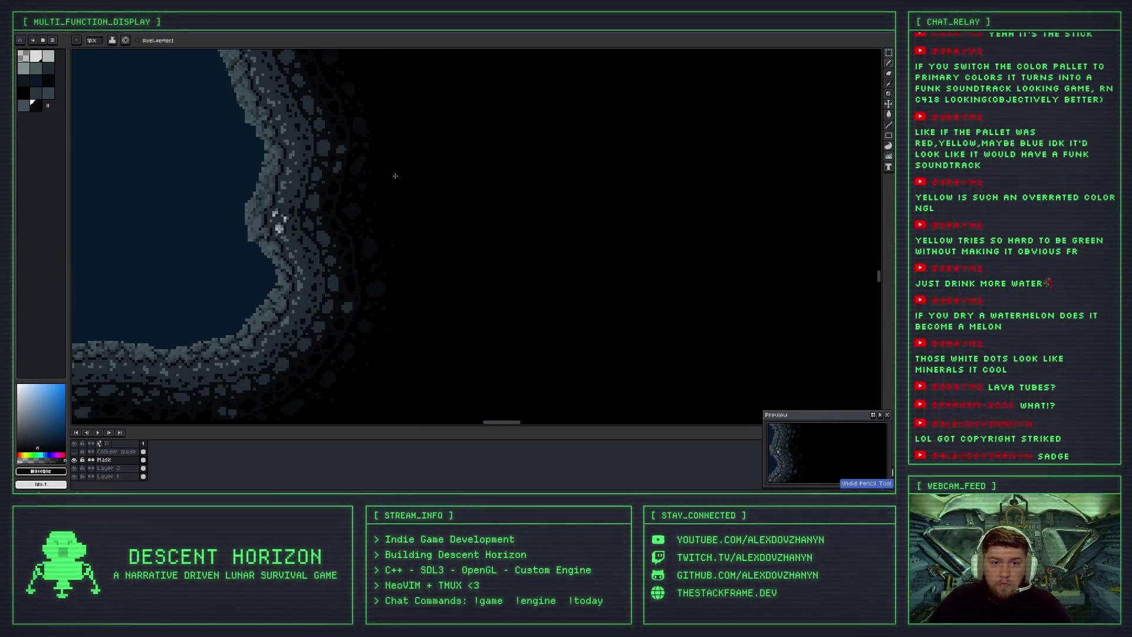
pyautogui.moveTo(395, 175); pyautogui.dragTo(391, 221)
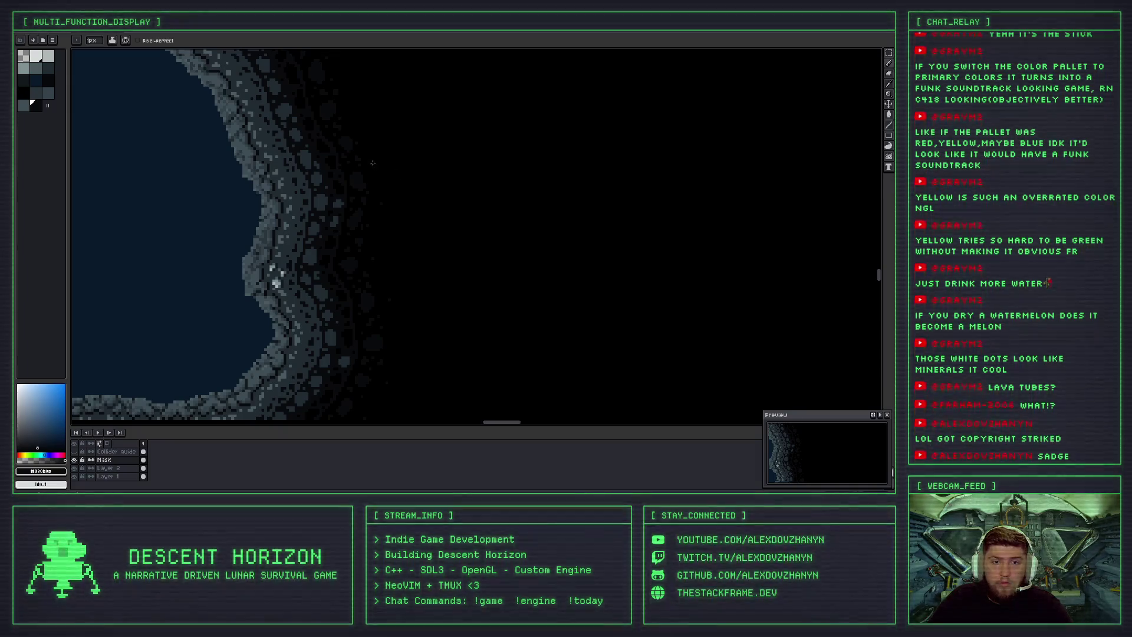
pyautogui.scroll(2, 386, 160)
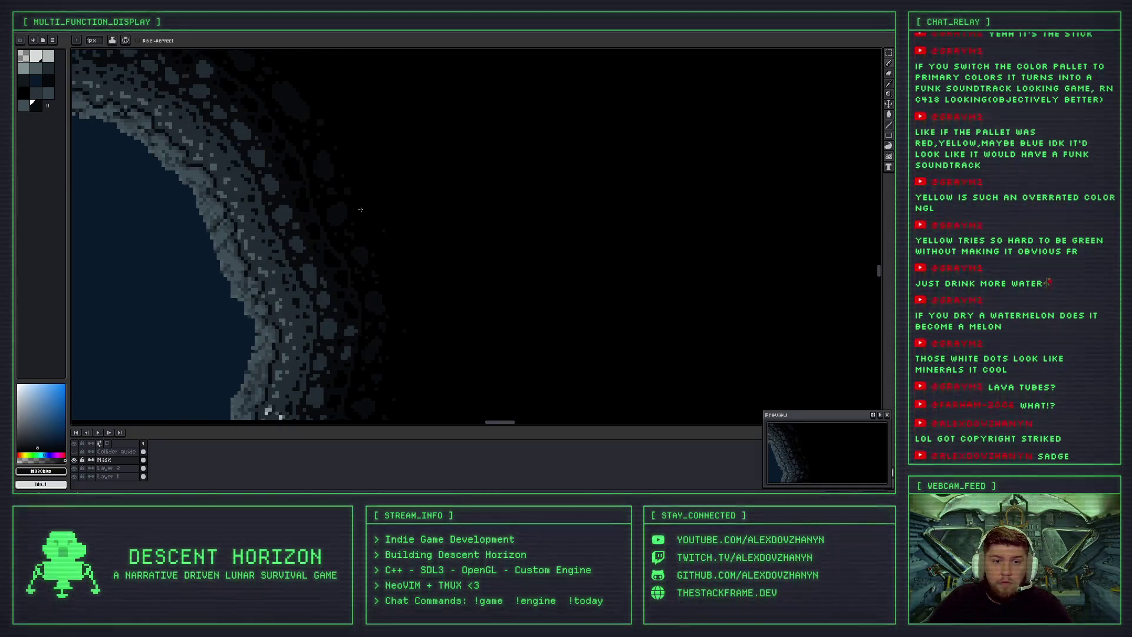
pyautogui.moveTo(359, 179); pyautogui.dragTo(379, 258)
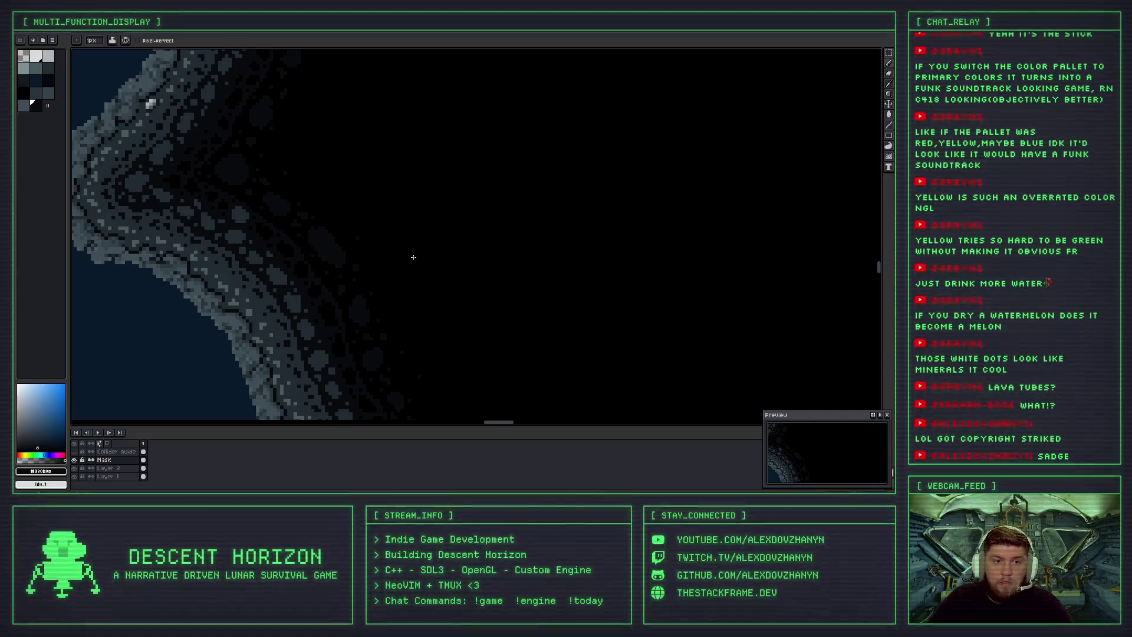
pyautogui.scroll(-2, 424, 278)
pyautogui.scroll(3, 394, 270)
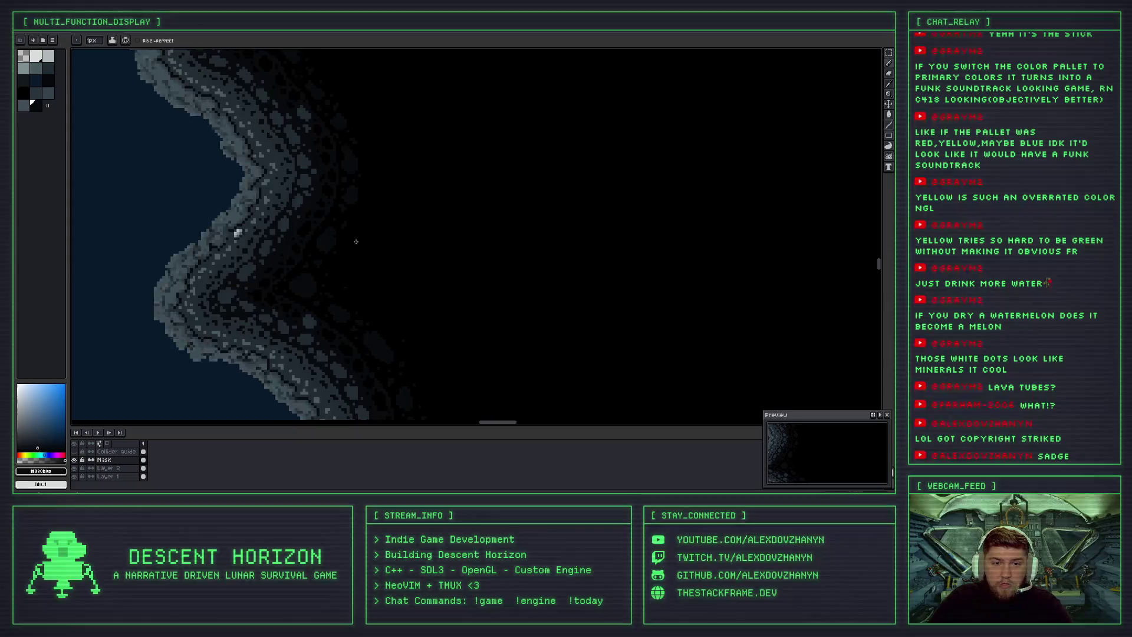
pyautogui.scroll(2, 354, 236)
pyautogui.moveTo(405, 147); pyautogui.dragTo(349, 260)
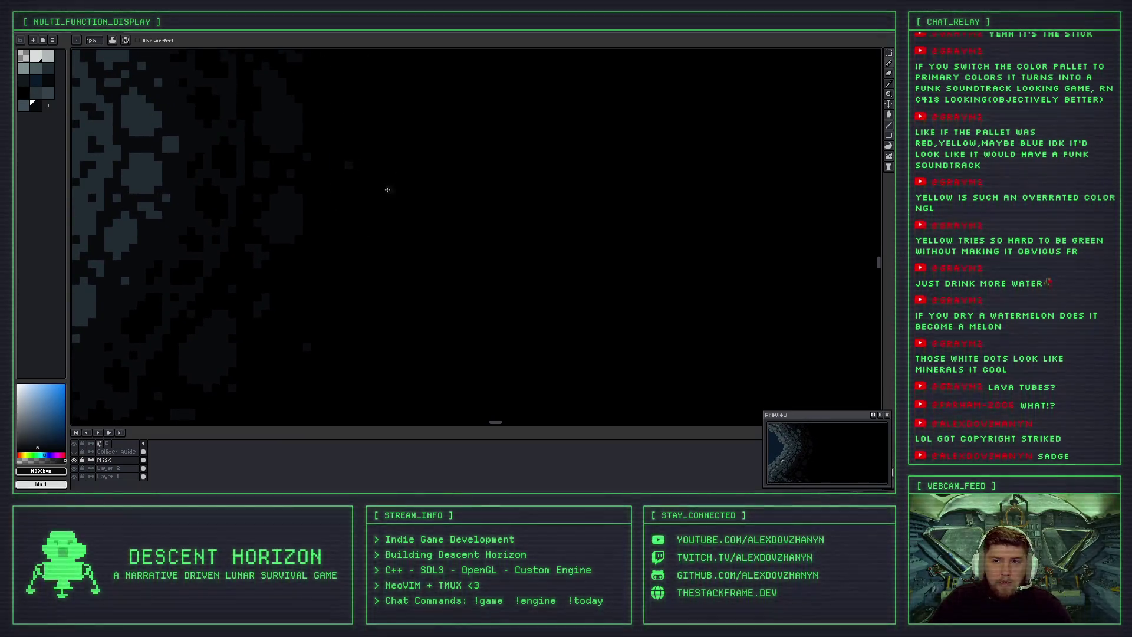
pyautogui.scroll(-3, 410, 247)
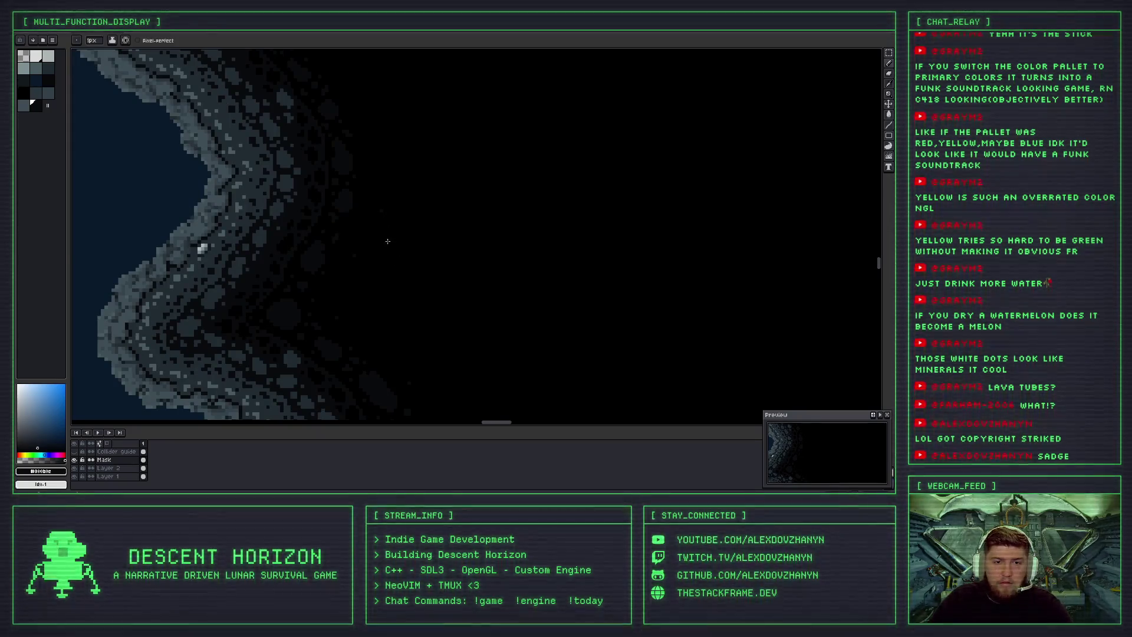
pyautogui.scroll(-1, 372, 281)
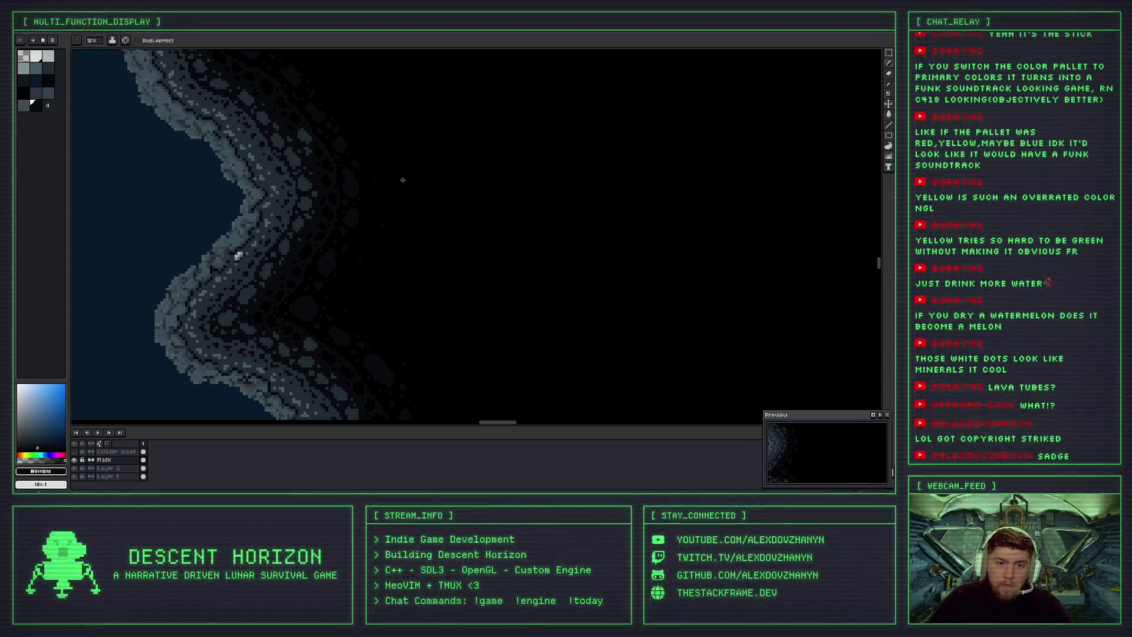
pyautogui.scroll(4, 403, 180)
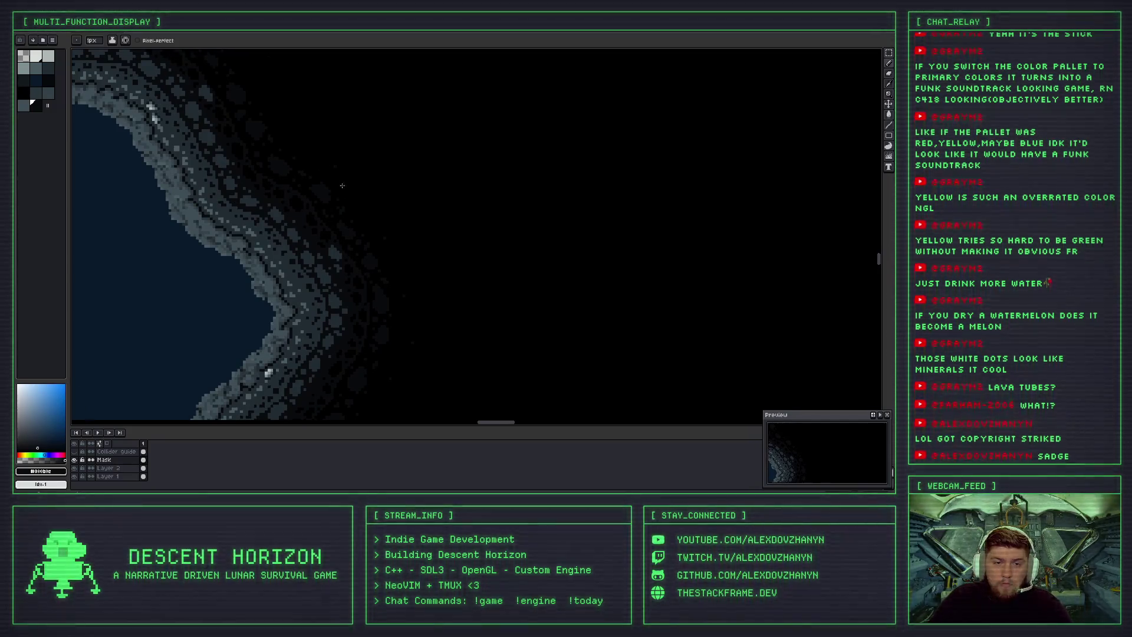
pyautogui.scroll(3, 368, 196)
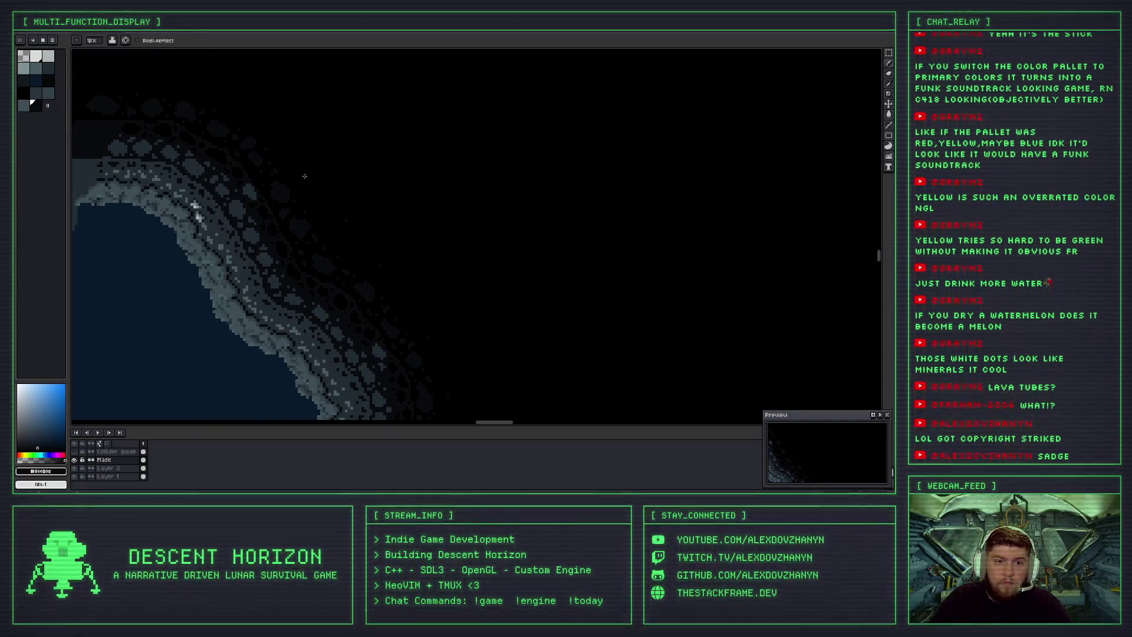
pyautogui.moveTo(361, 235); pyautogui.dragTo(523, 354)
# Remove the most recent grey pencil stroke from the wall and zoom to check the result.
pyautogui.hotkey('ctrl', 'z')
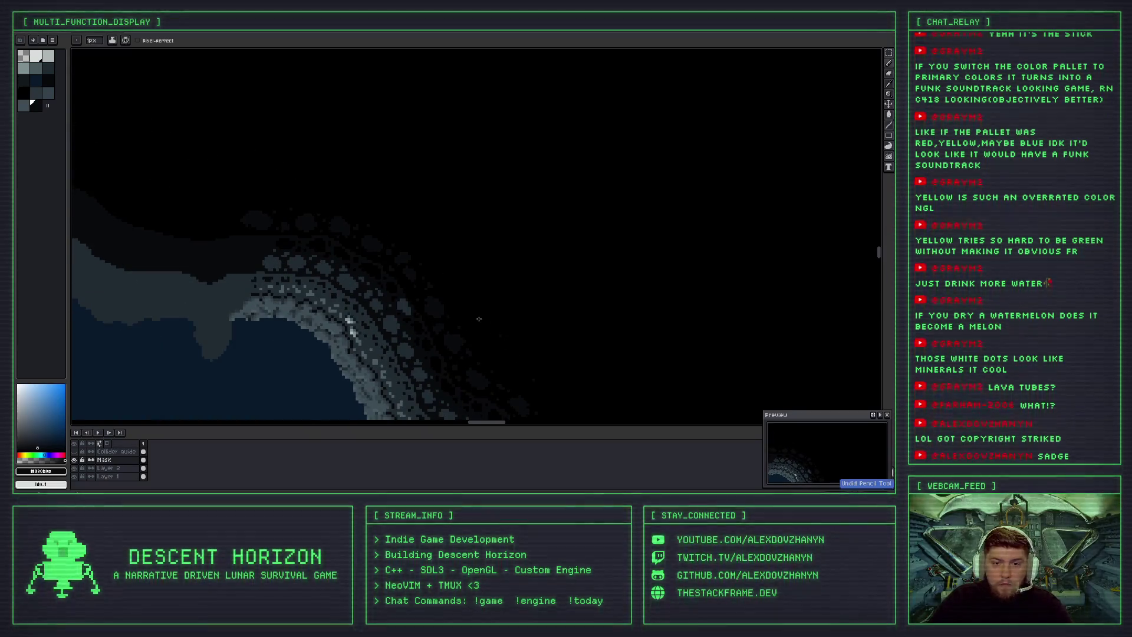
pyautogui.scroll(2, 479, 319)
pyautogui.scroll(2, 450, 280)
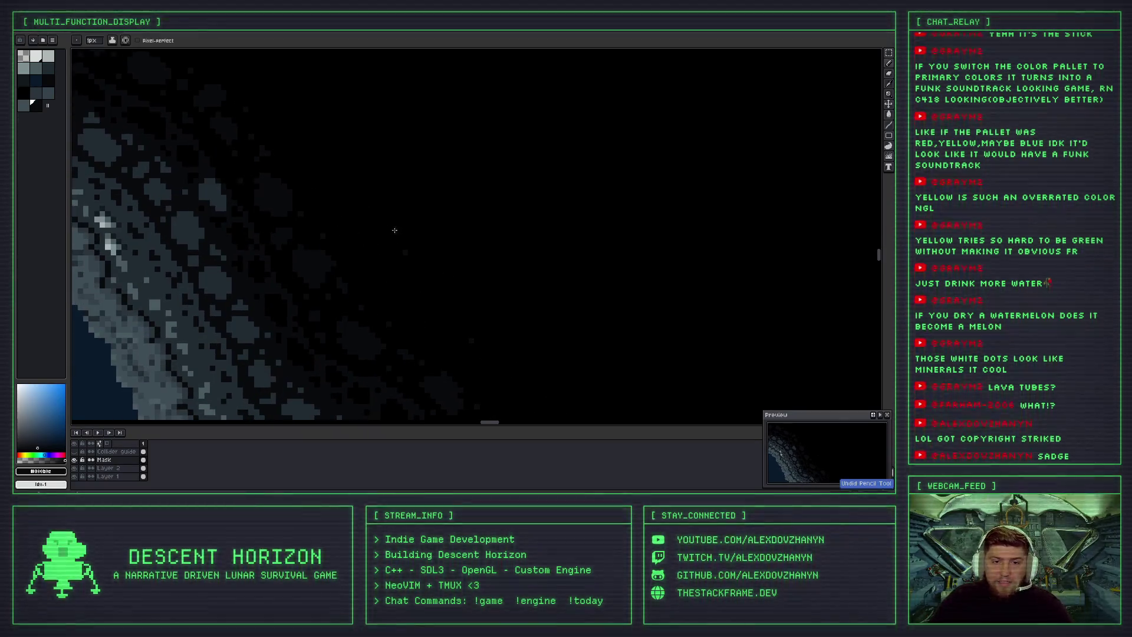
pyautogui.scroll(-4, 292, 202)
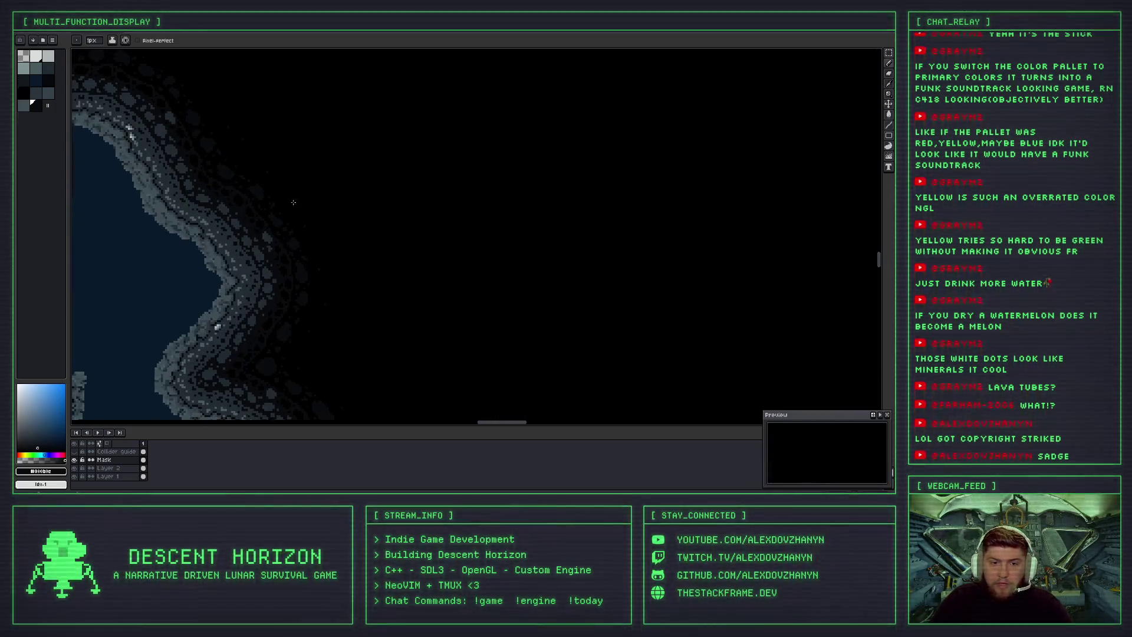
pyautogui.scroll(2, 329, 317)
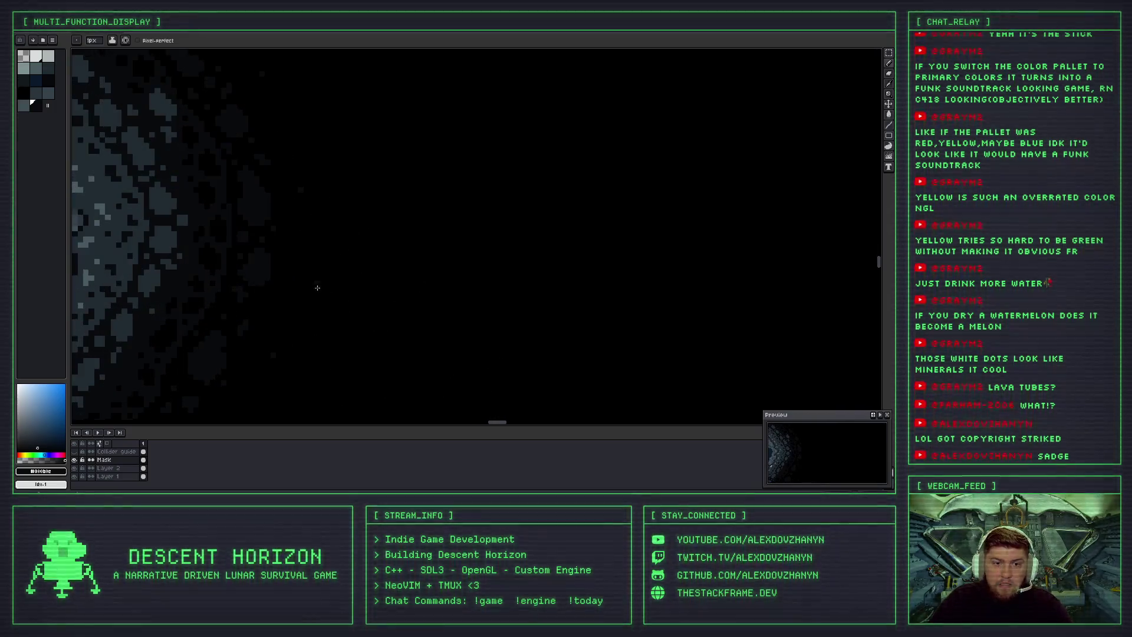
pyautogui.scroll(-3, 306, 268)
pyautogui.scroll(1, 348, 285)
pyautogui.scroll(1, 318, 275)
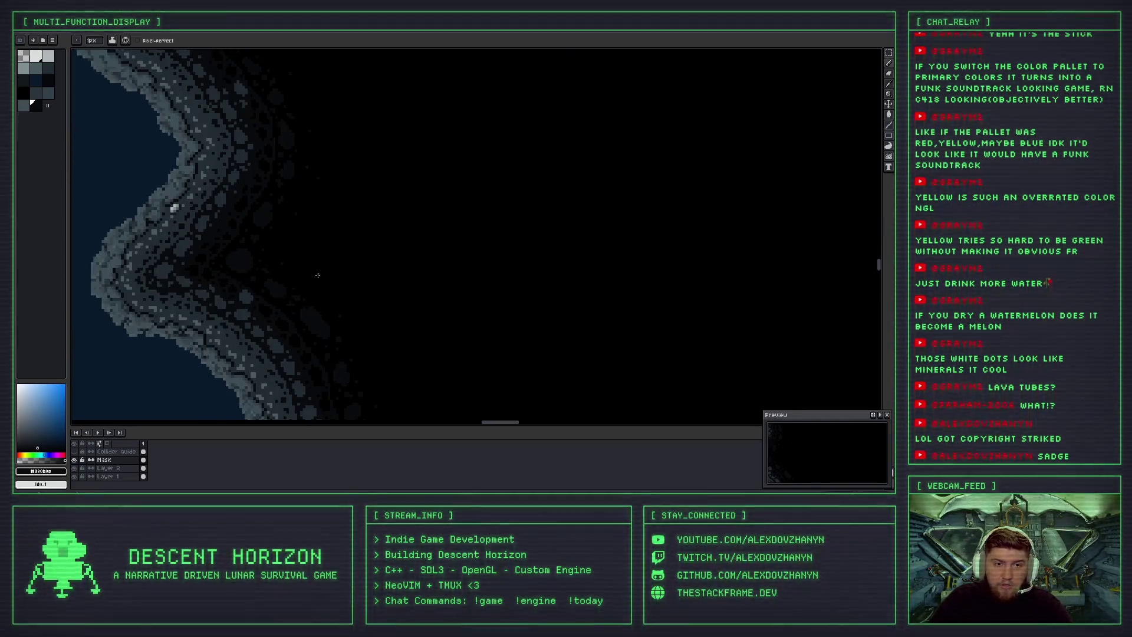
pyautogui.scroll(-1, 412, 219)
pyautogui.scroll(1, 410, 223)
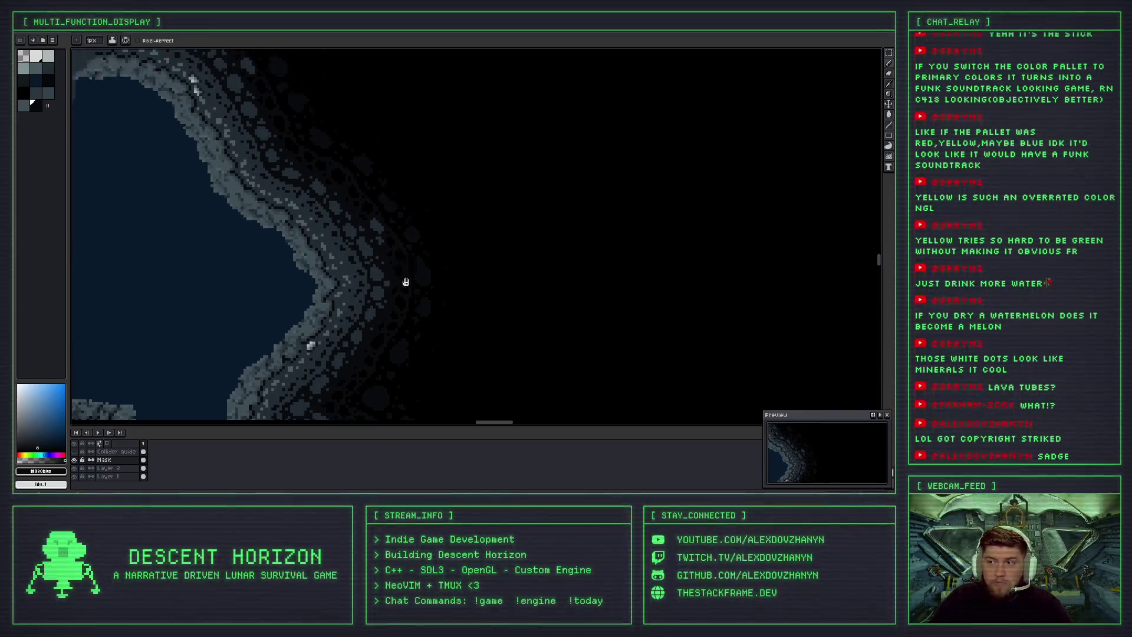
pyautogui.scroll(3, 416, 332)
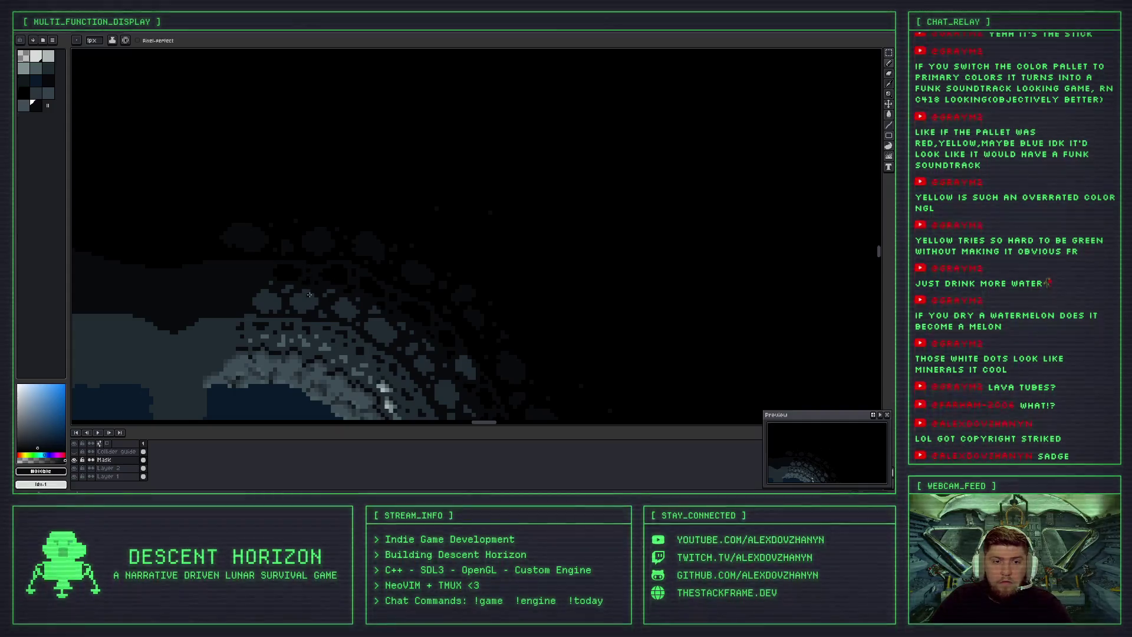
pyautogui.scroll(-5, 309, 294)
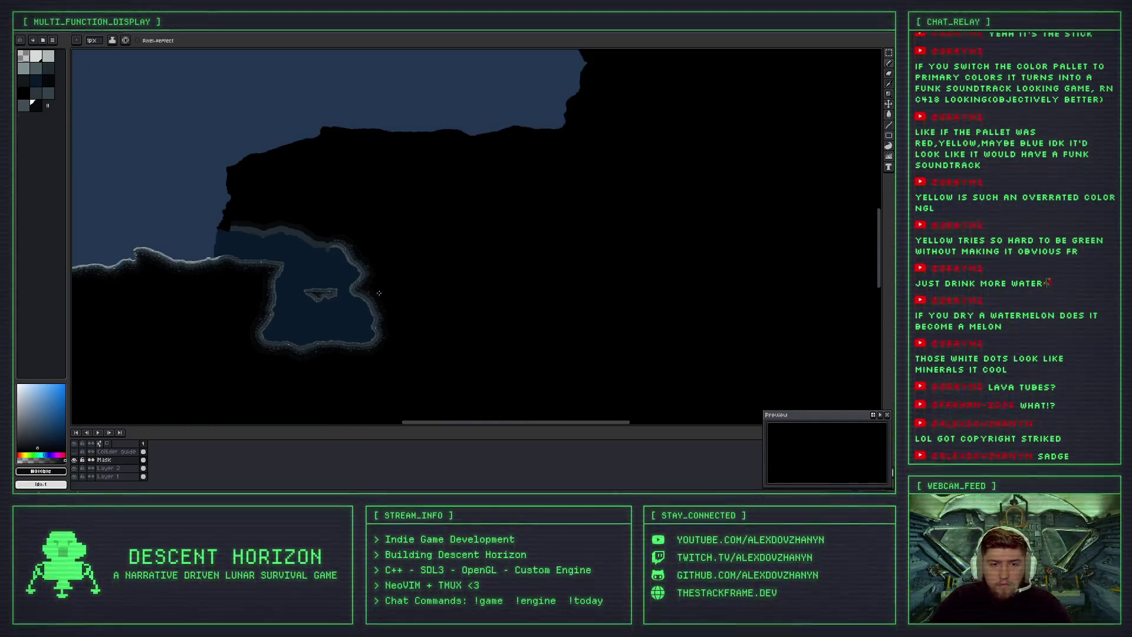
pyautogui.scroll(4, 379, 293)
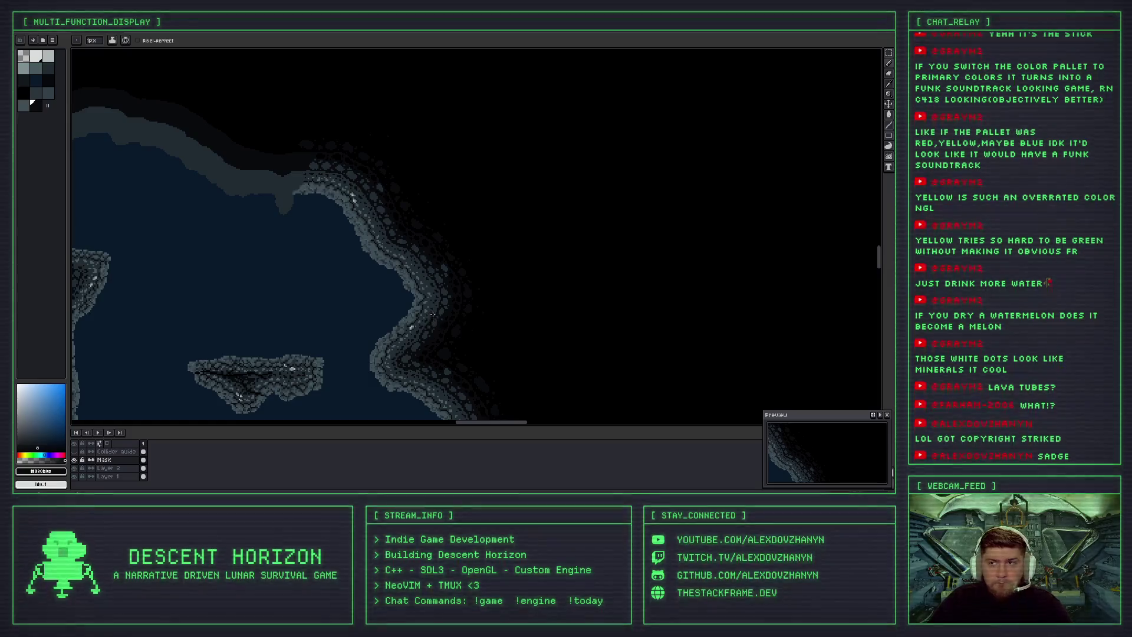
pyautogui.scroll(-3, 412, 303)
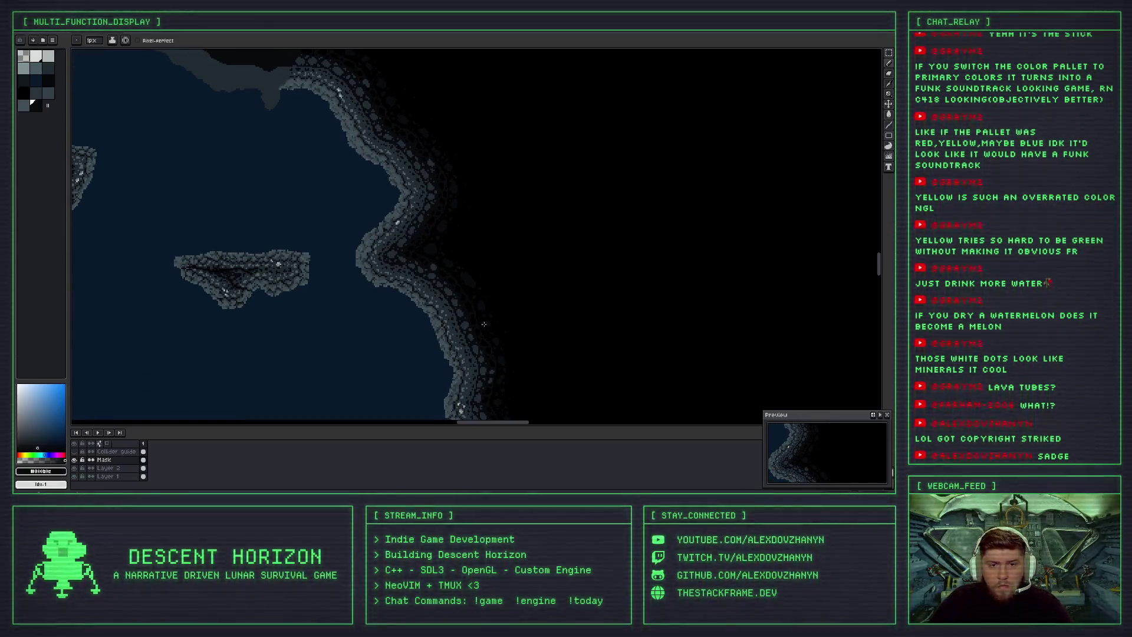
pyautogui.scroll(2, 485, 326)
pyautogui.scroll(-3, 425, 269)
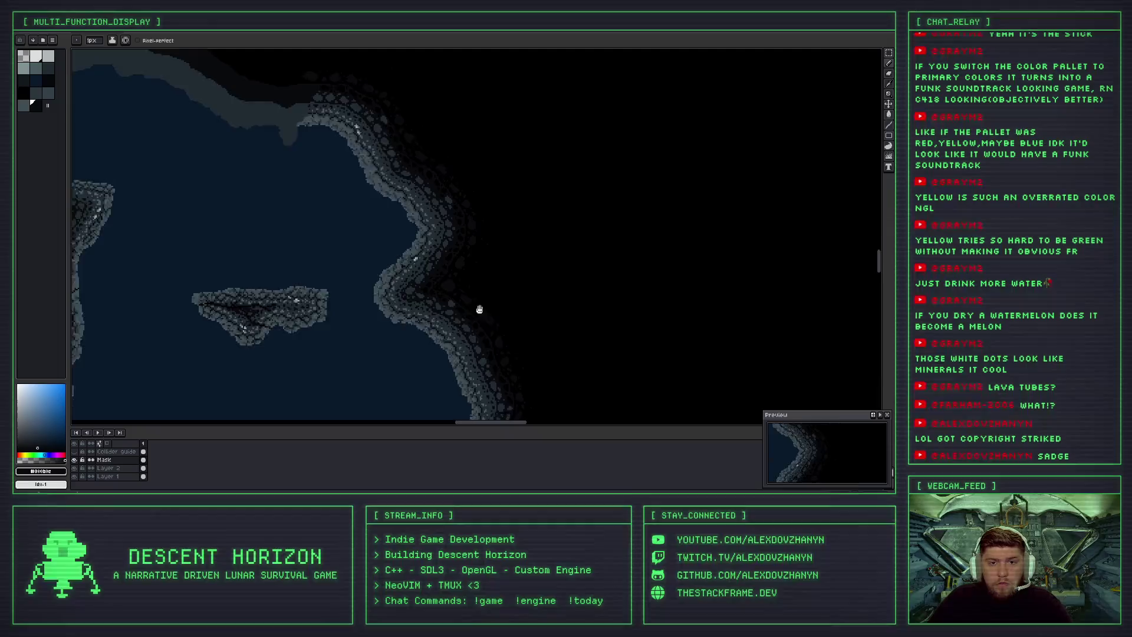
pyautogui.scroll(3, 439, 278)
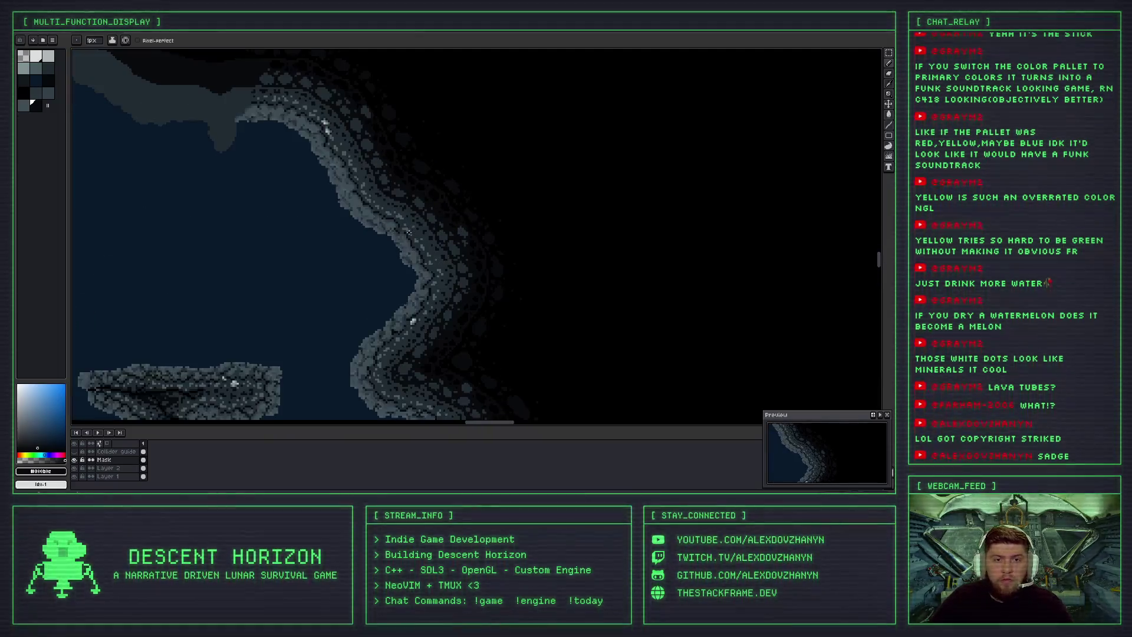
pyautogui.scroll(-3, 338, 176)
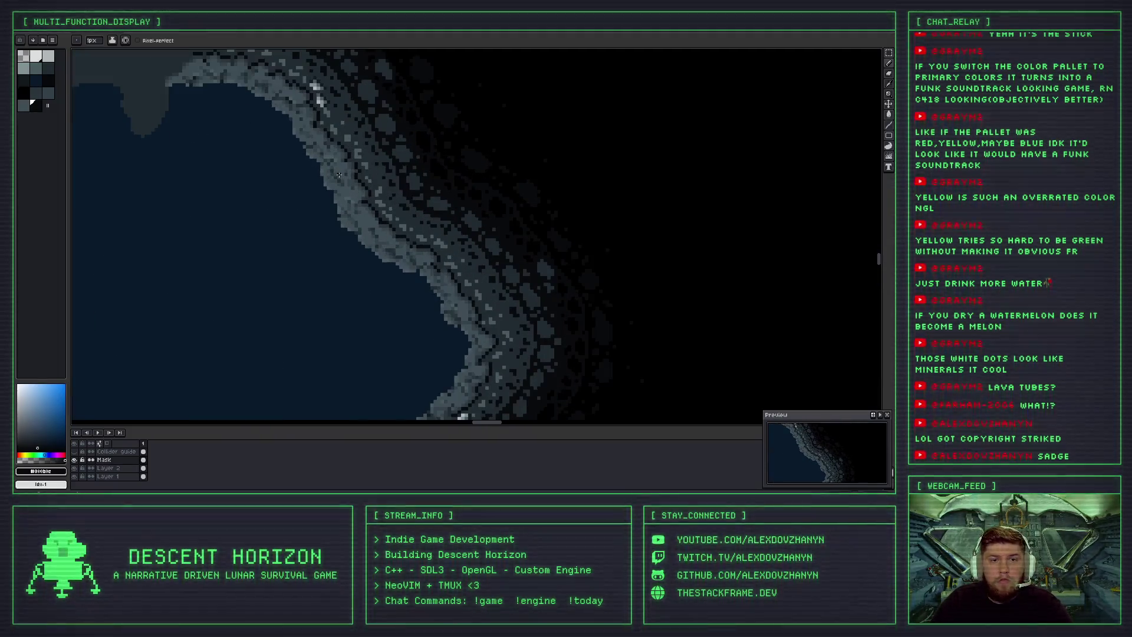
pyautogui.moveTo(332, 206); pyautogui.dragTo(316, 166)
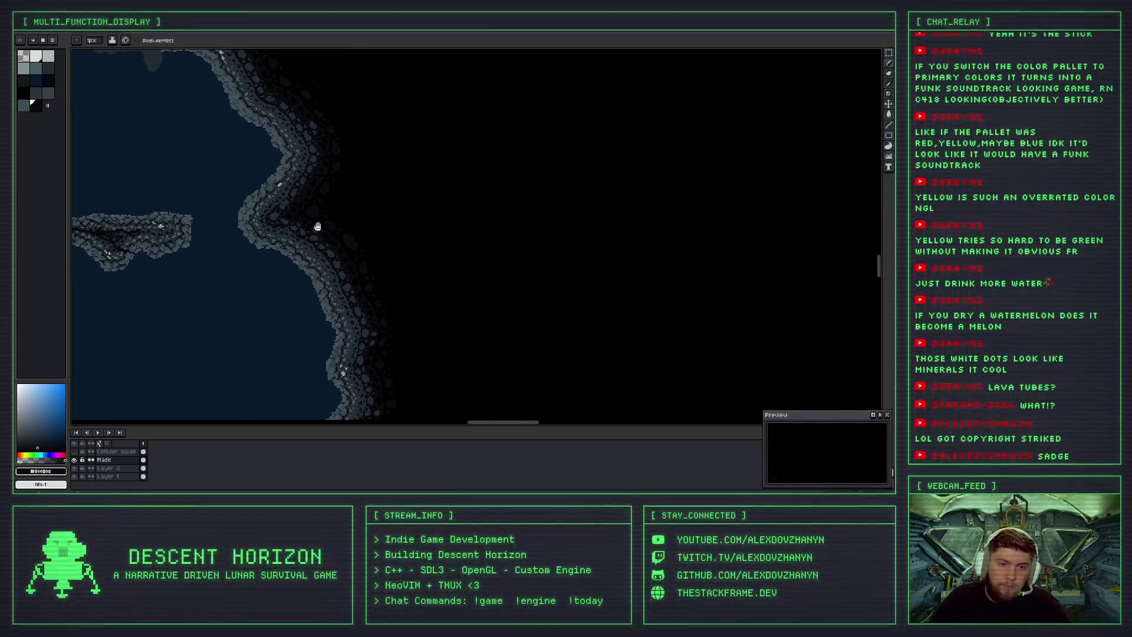
pyautogui.moveTo(339, 300); pyautogui.dragTo(313, 229)
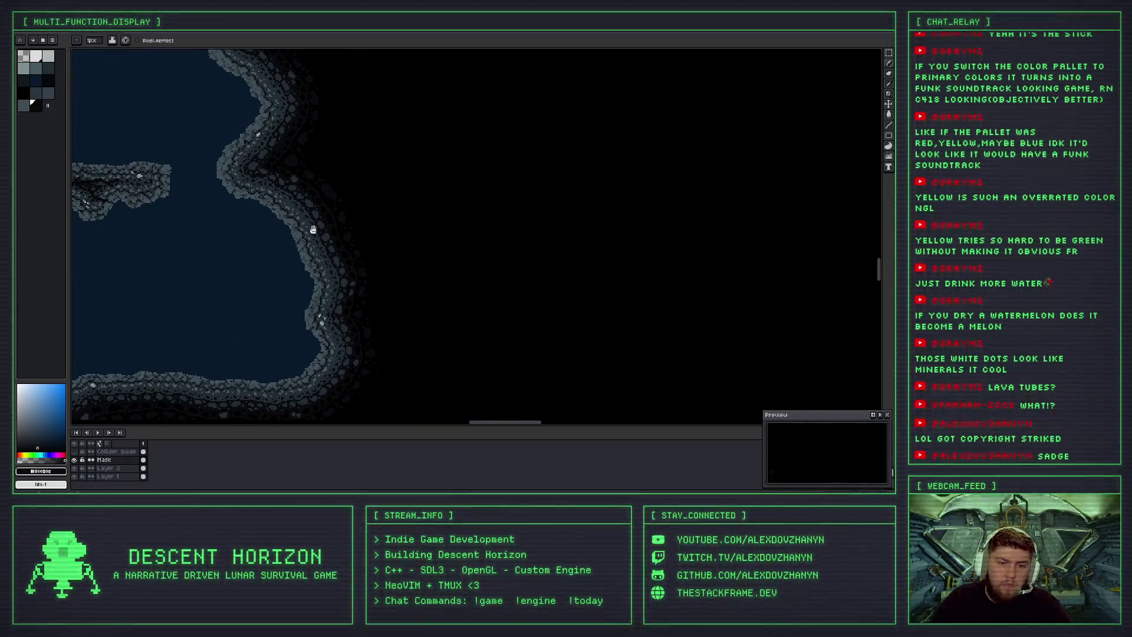
pyautogui.scroll(4, 313, 230)
pyautogui.scroll(4, 316, 172)
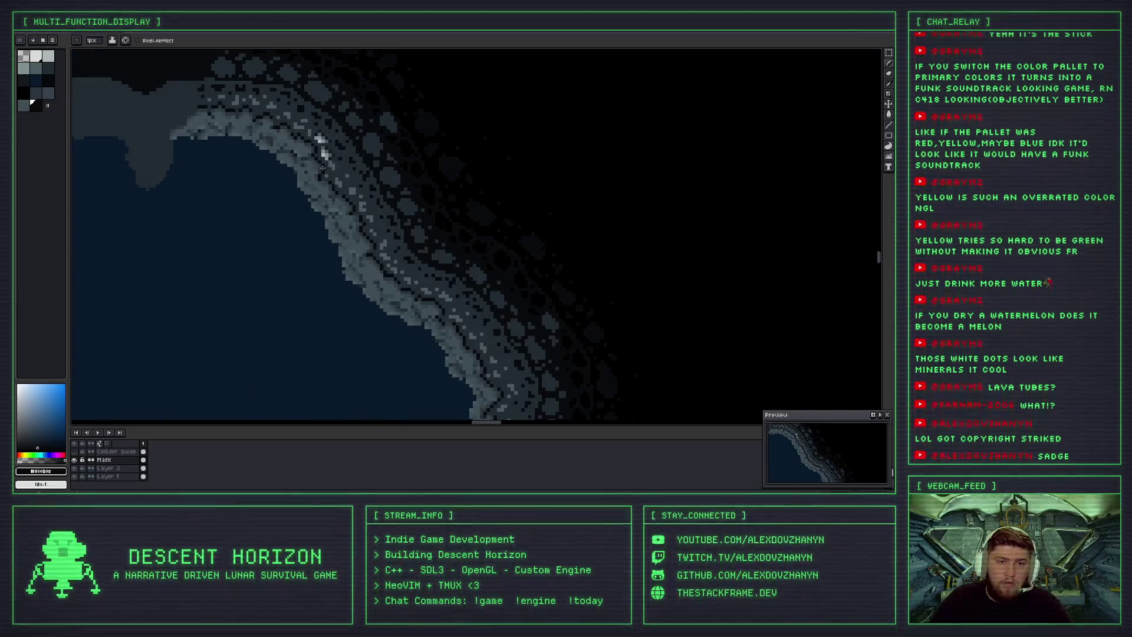
pyautogui.scroll(1, 344, 229)
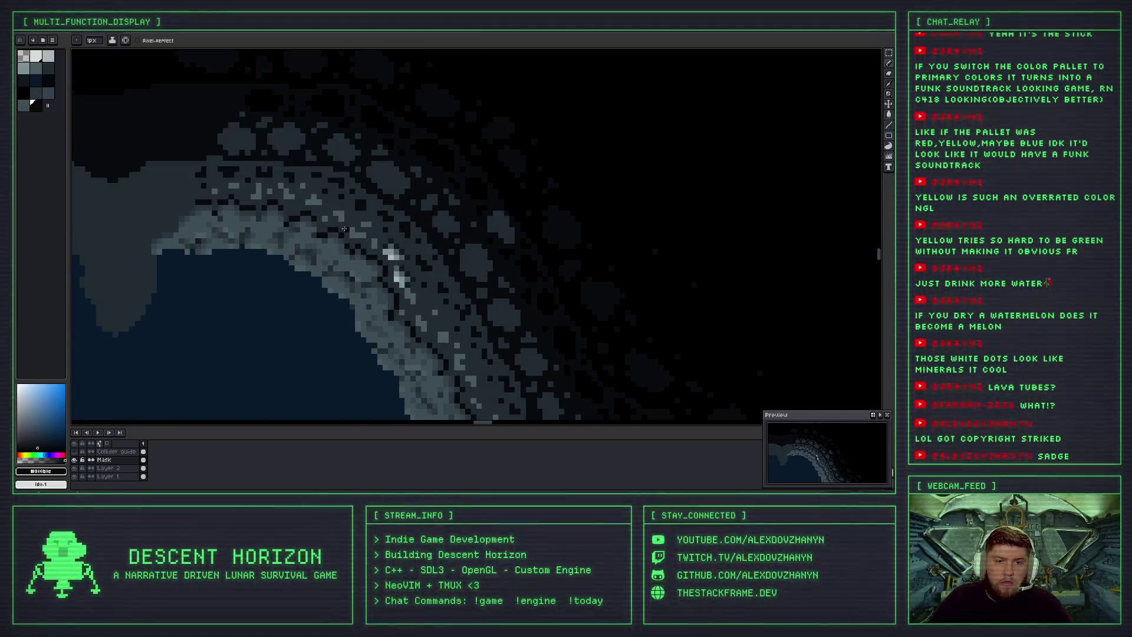
pyautogui.scroll(-3, 348, 233)
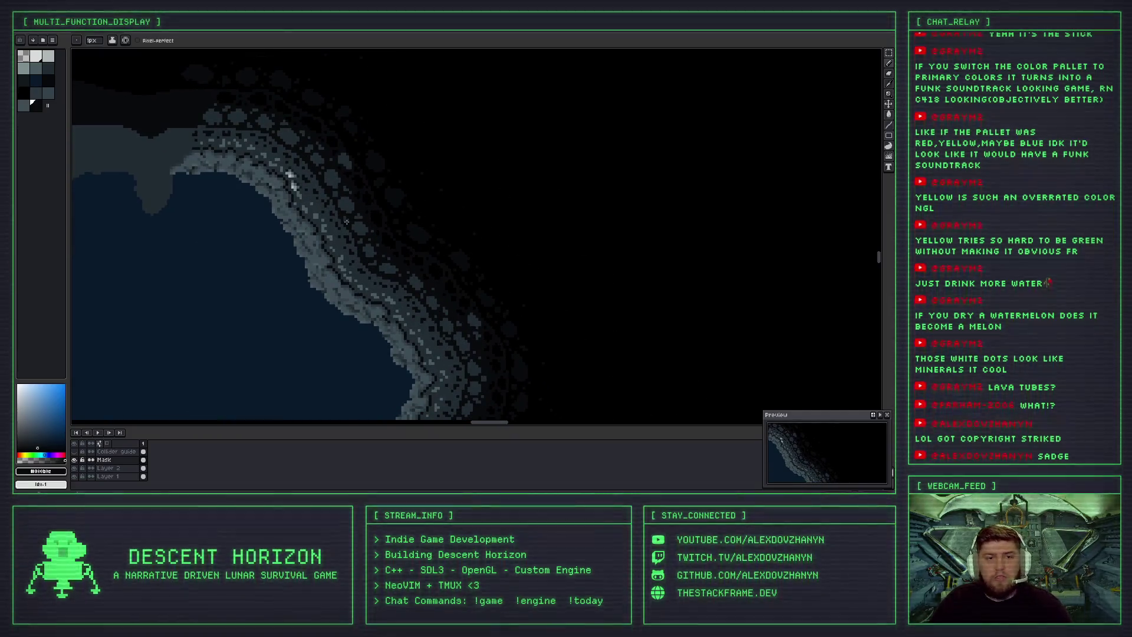
pyautogui.scroll(-1, 349, 227)
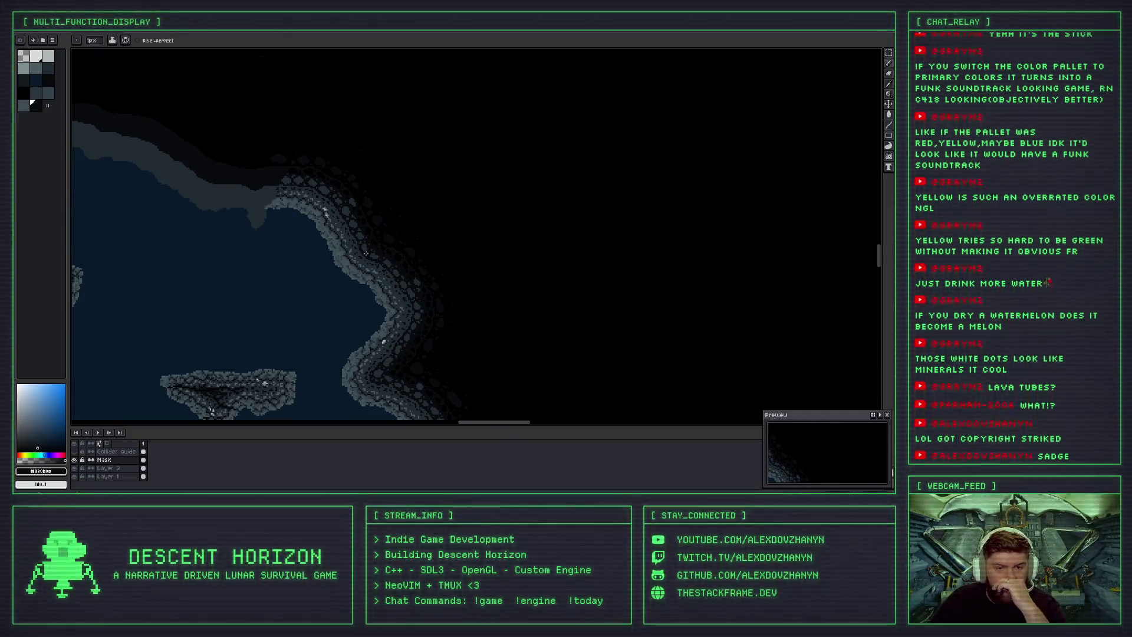
pyautogui.scroll(-1, 311, 177)
pyautogui.scroll(2, 381, 278)
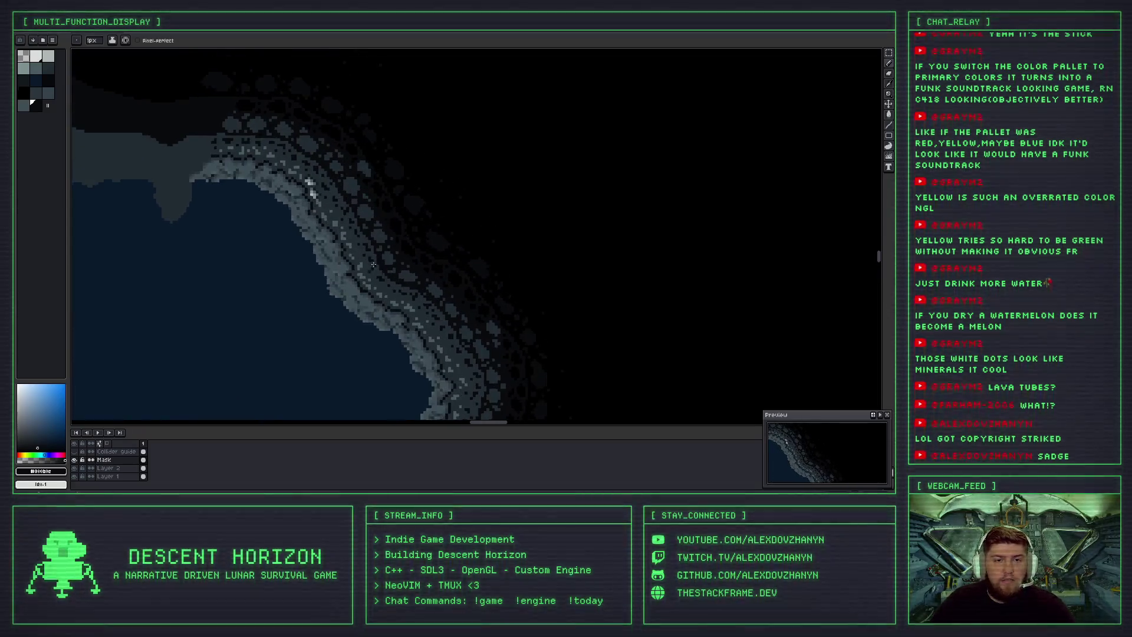
pyautogui.scroll(1, 381, 278)
pyautogui.press('i')
pyautogui.press('b')
pyautogui.scroll(-3, 378, 274)
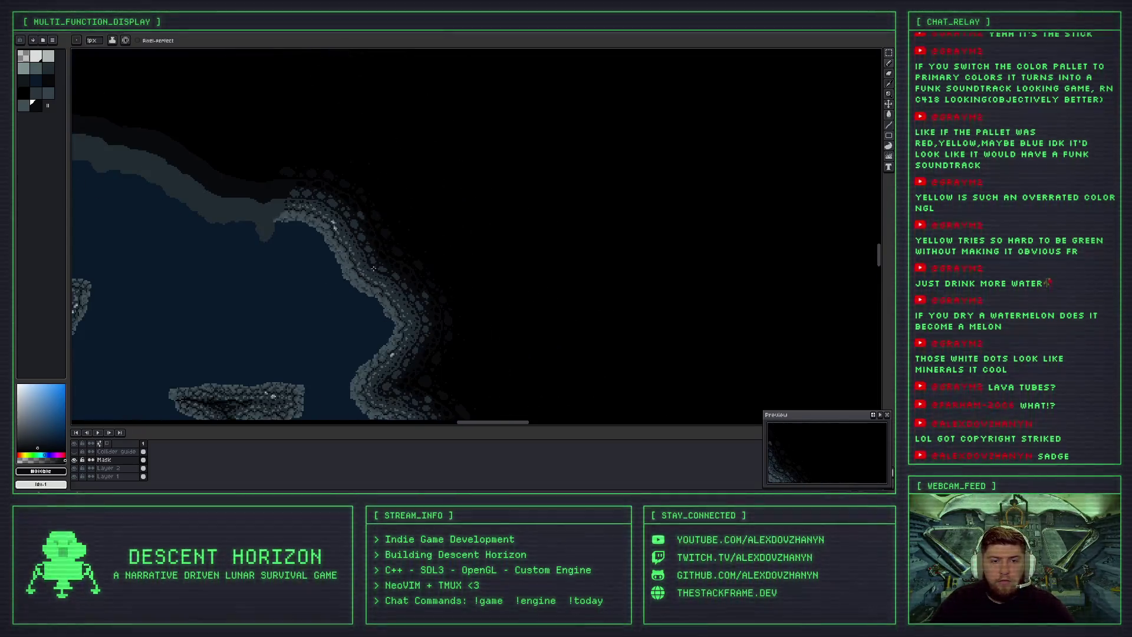
pyautogui.scroll(2, 382, 276)
pyautogui.press('i')
pyautogui.click(382, 276)
pyautogui.press('b')
pyautogui.scroll(3, 336, 252)
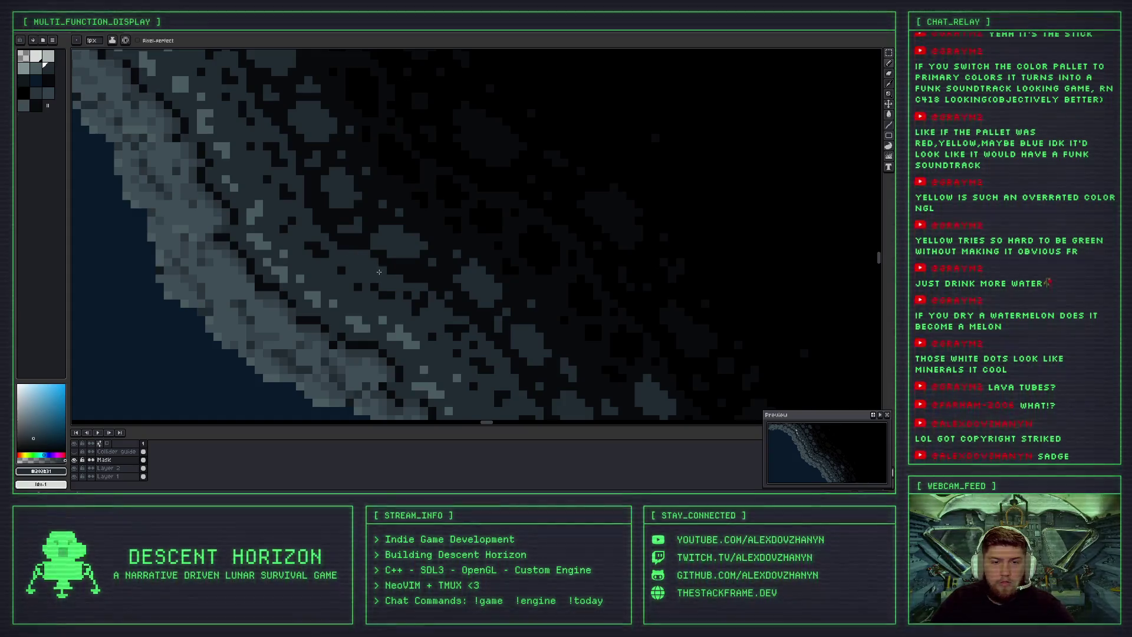
pyautogui.scroll(-3, 348, 247)
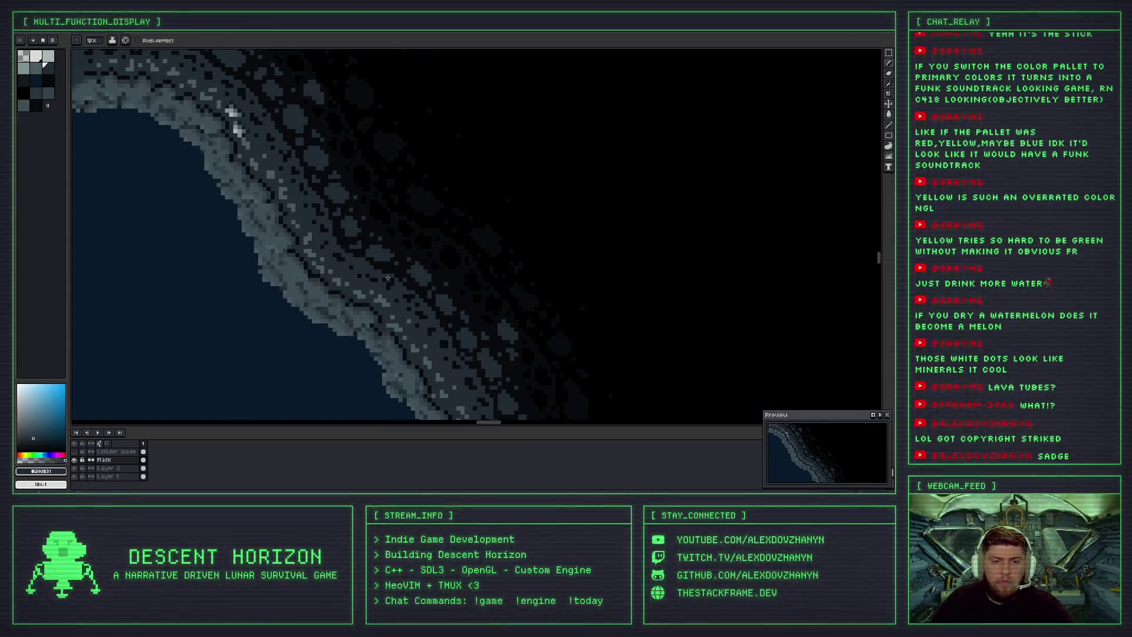
pyautogui.scroll(2, 356, 242)
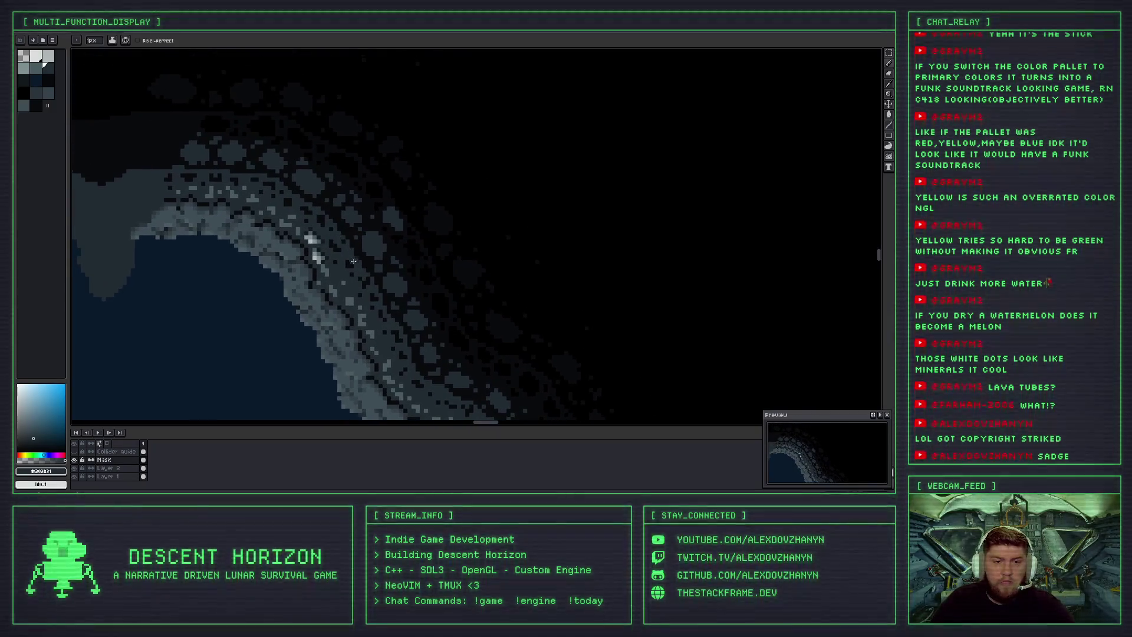
pyautogui.scroll(3, 343, 219)
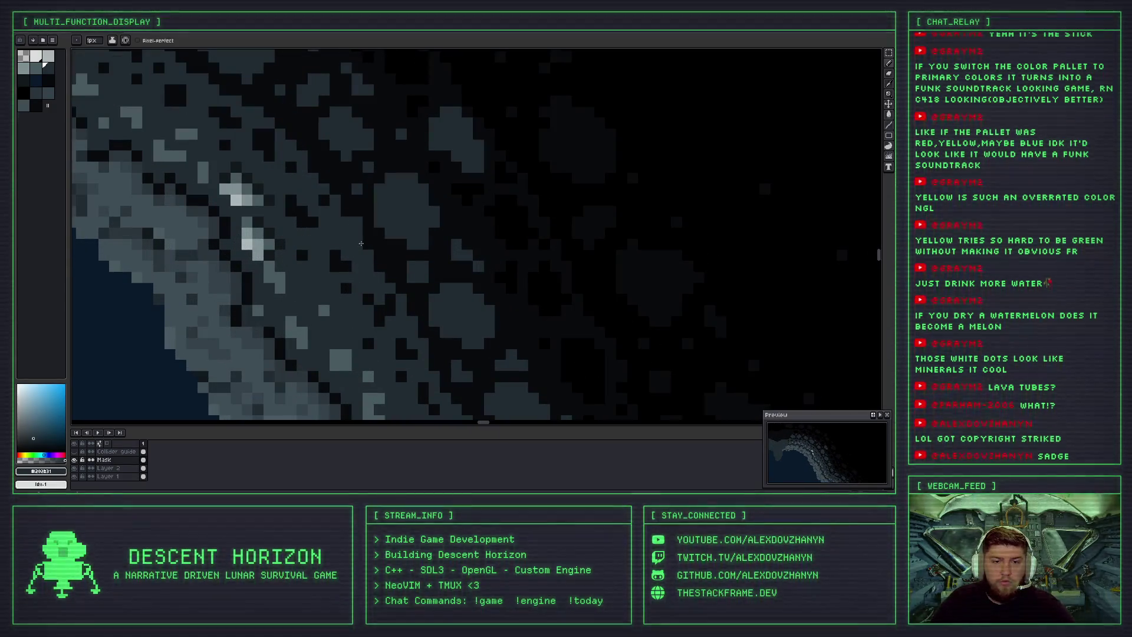
pyautogui.scroll(-2, 354, 226)
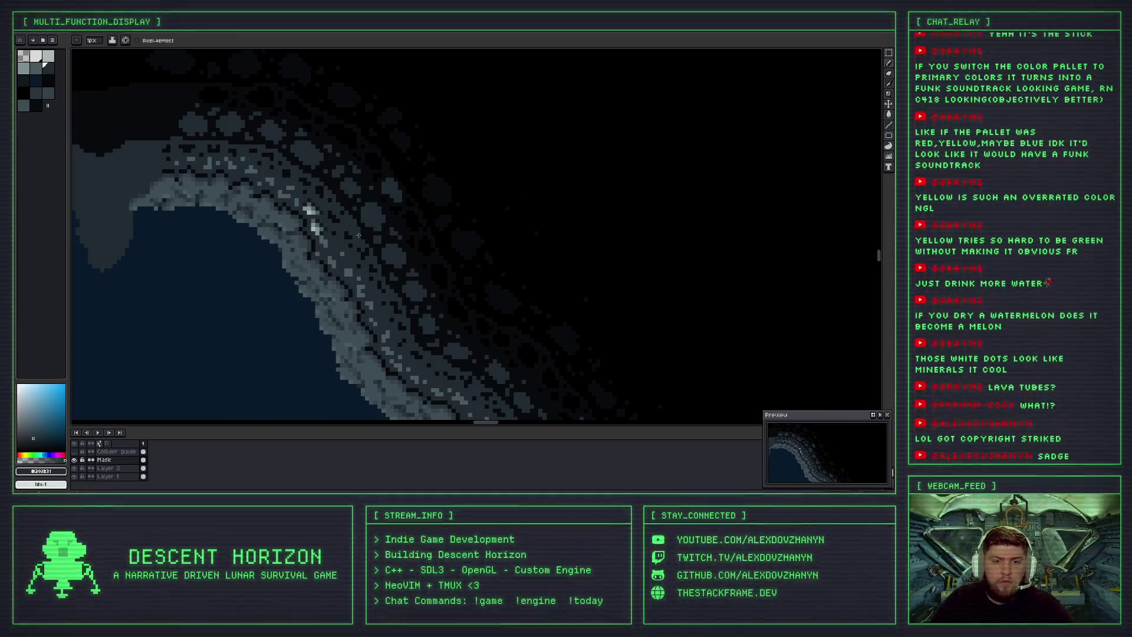
pyautogui.scroll(2, 357, 232)
pyautogui.scroll(-2, 354, 218)
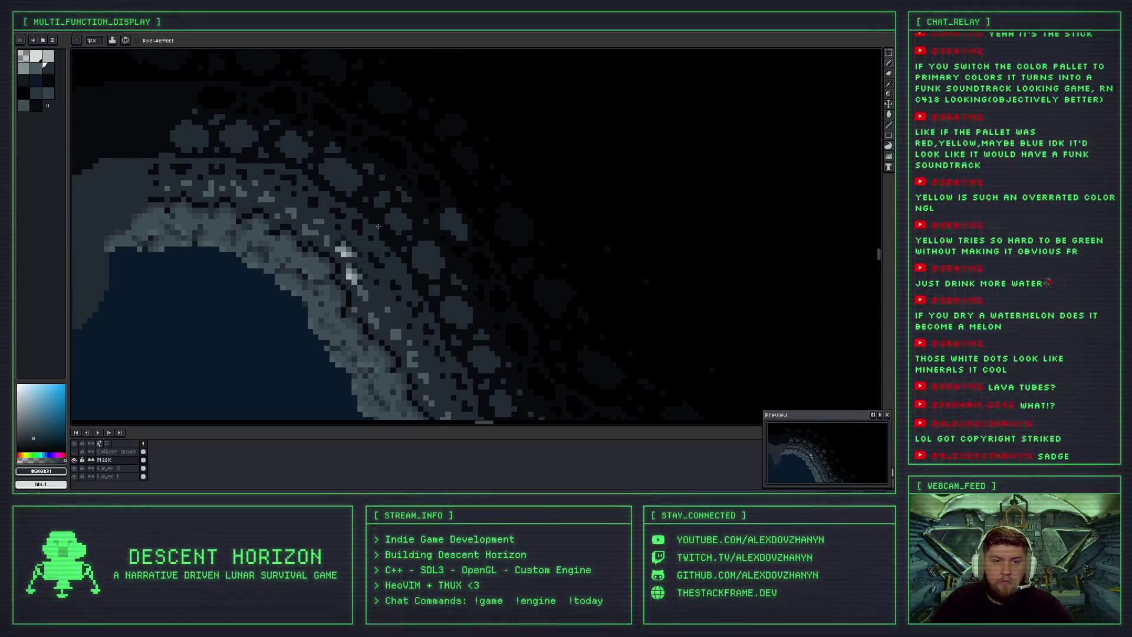
pyautogui.scroll(3, 372, 226)
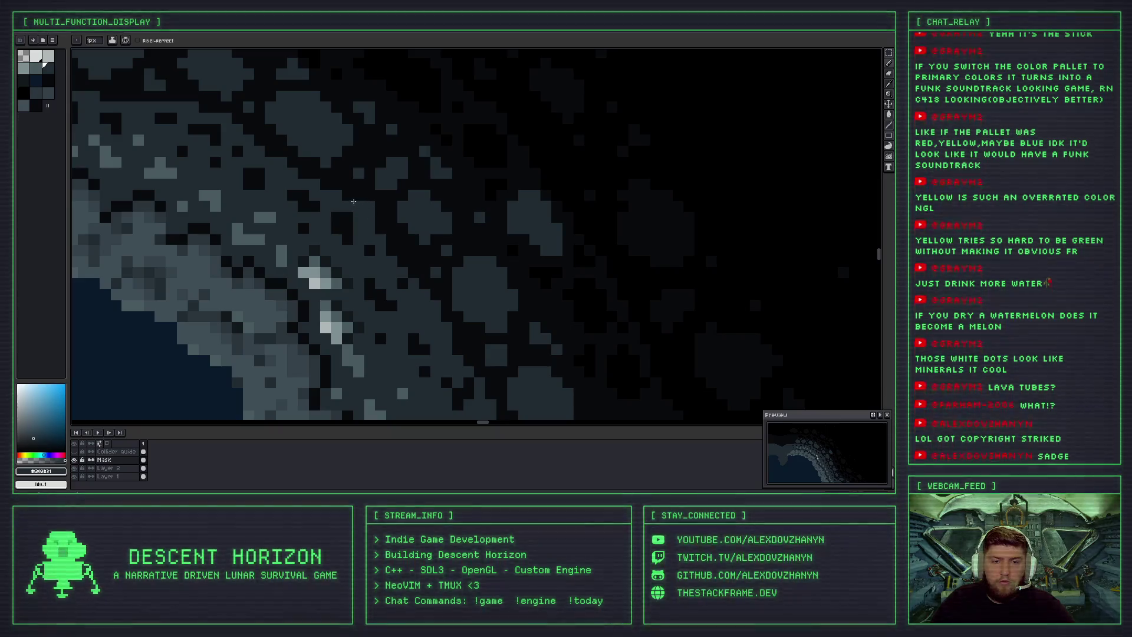
pyautogui.scroll(-4, 382, 219)
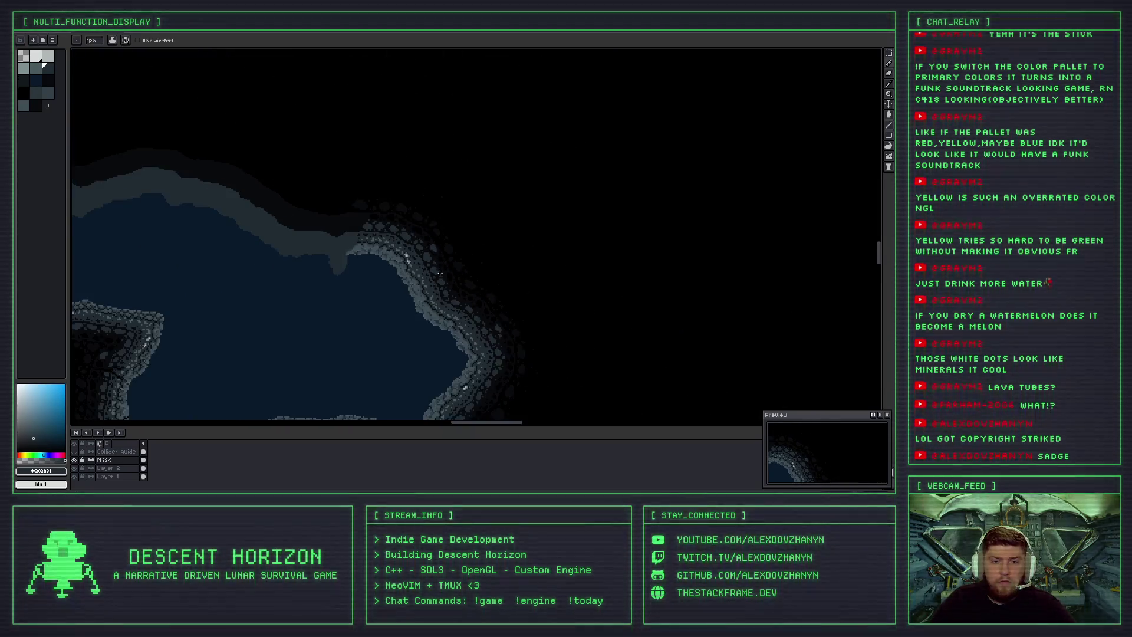
pyautogui.scroll(2, 436, 259)
pyautogui.moveTo(213, 68)
pyautogui.mouseDown()
pyautogui.moveTo(363, 133)
pyautogui.moveTo(389, 187)
pyautogui.mouseUp()
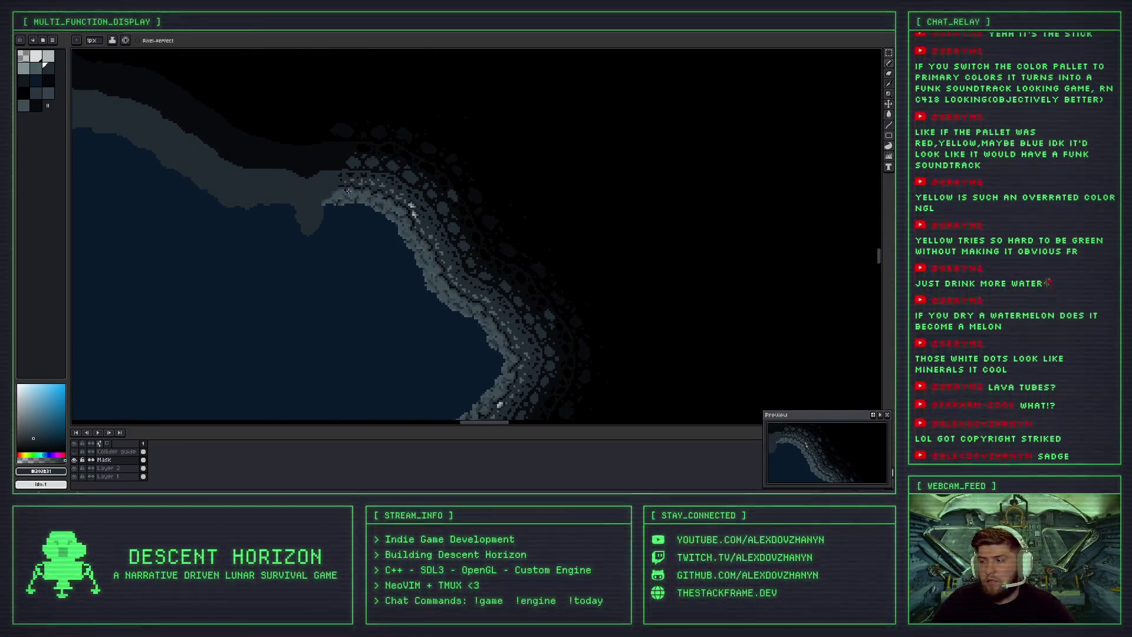
pyautogui.scroll(3, 393, 195)
pyautogui.scroll(1, 393, 195)
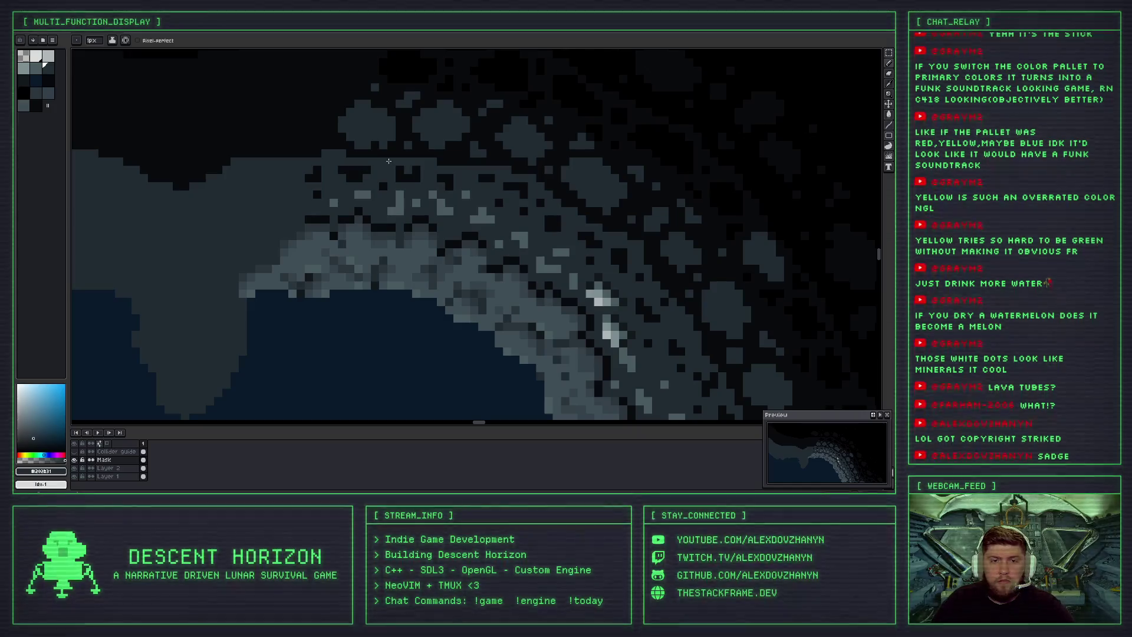
pyautogui.keyDown('alt'); pyautogui.click(389, 160); pyautogui.keyUp('alt')
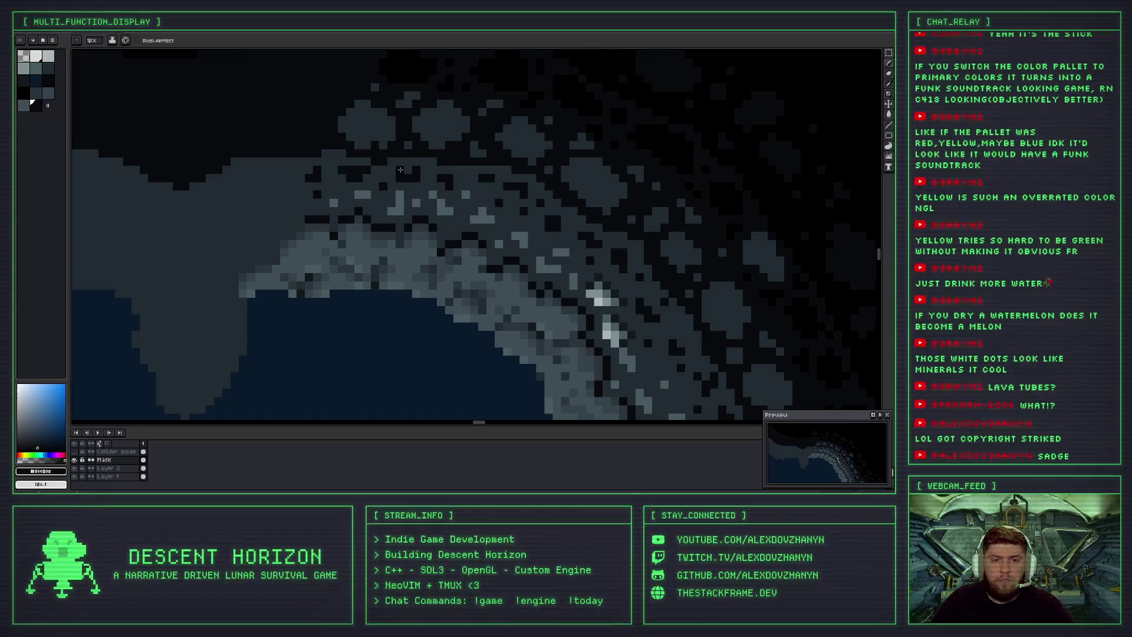
# Undo the last pencil stroke, keeping near-black #080b0e as the drawing colour.
pyautogui.scroll(-1, 392, 162)
pyautogui.hotkey('ctrl', 'z')
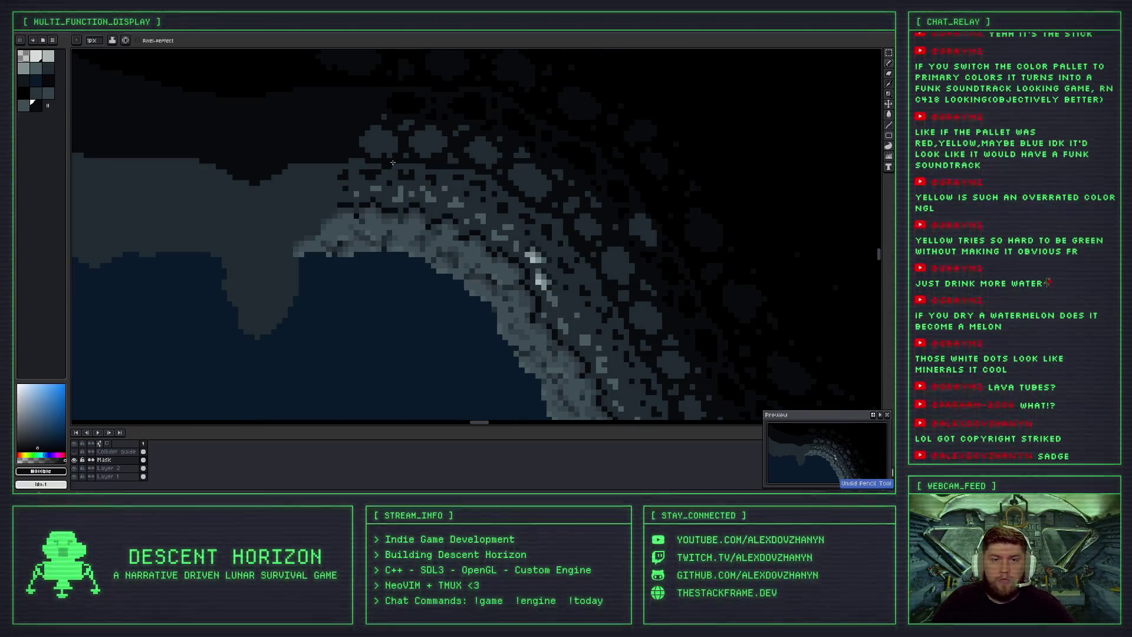
pyautogui.scroll(-2, 393, 162)
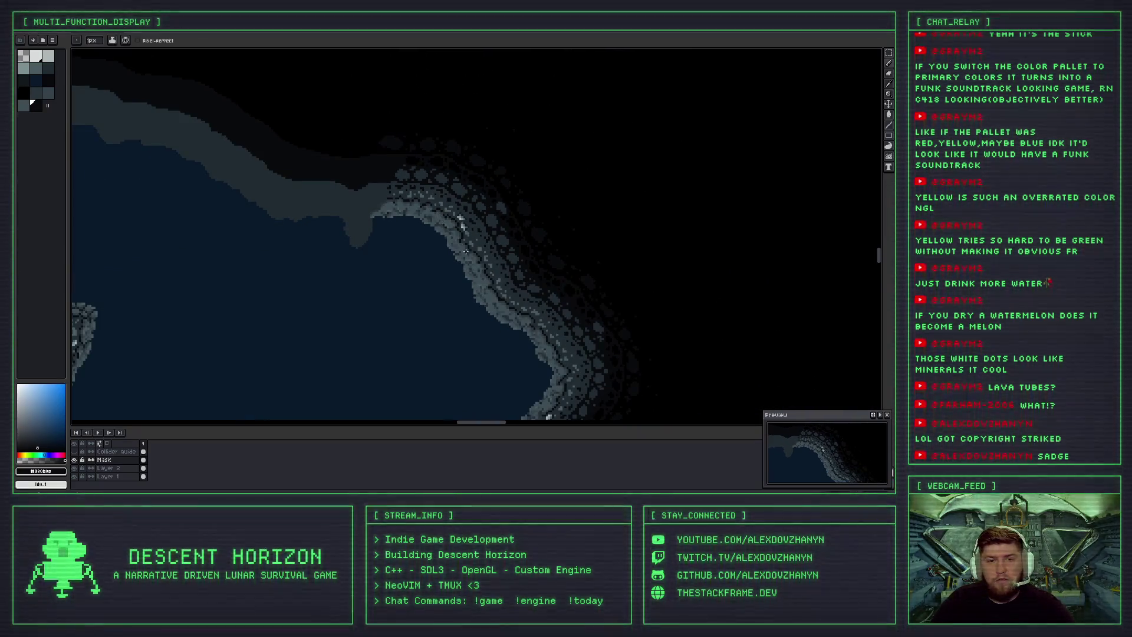
pyautogui.scroll(2, 412, 188)
pyautogui.scroll(5, 369, 140)
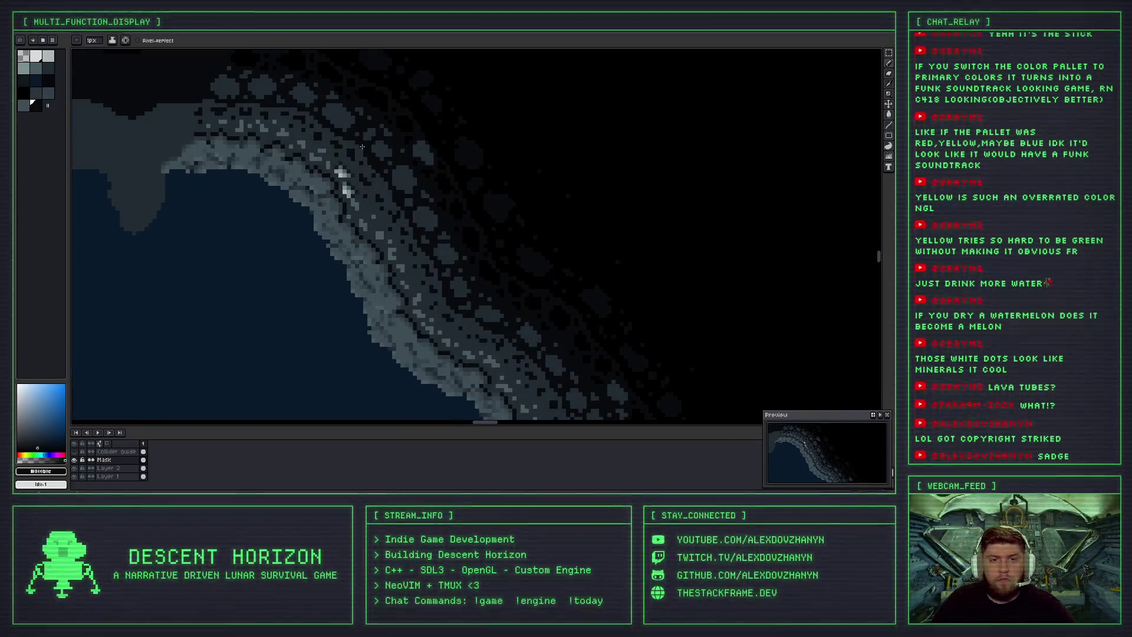
pyautogui.scroll(-5, 367, 148)
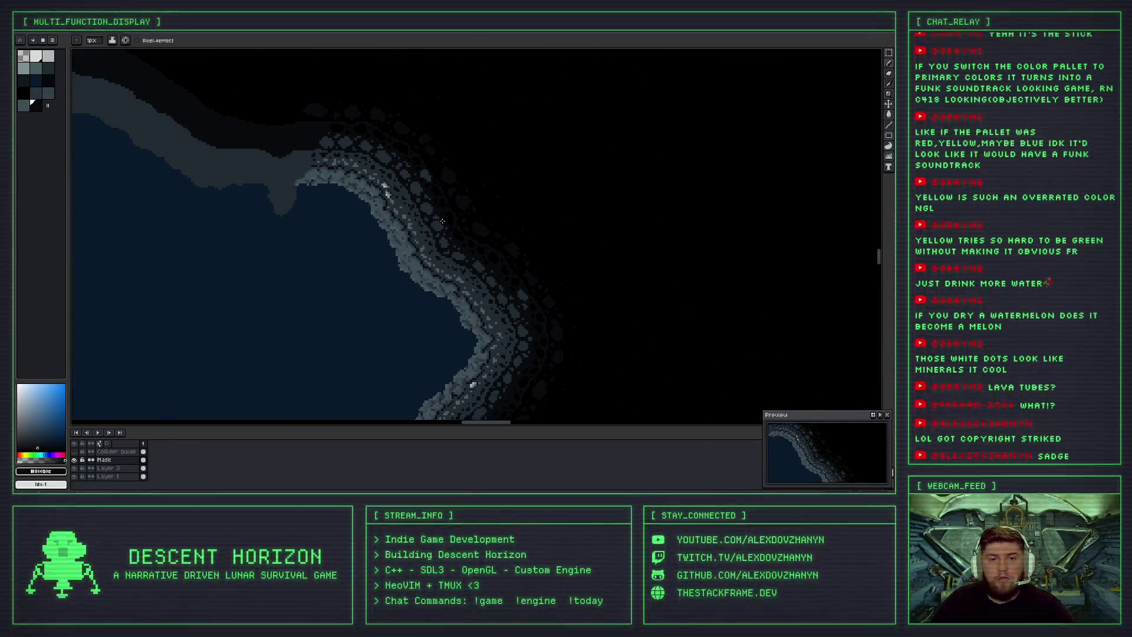
pyautogui.scroll(-2, 442, 221)
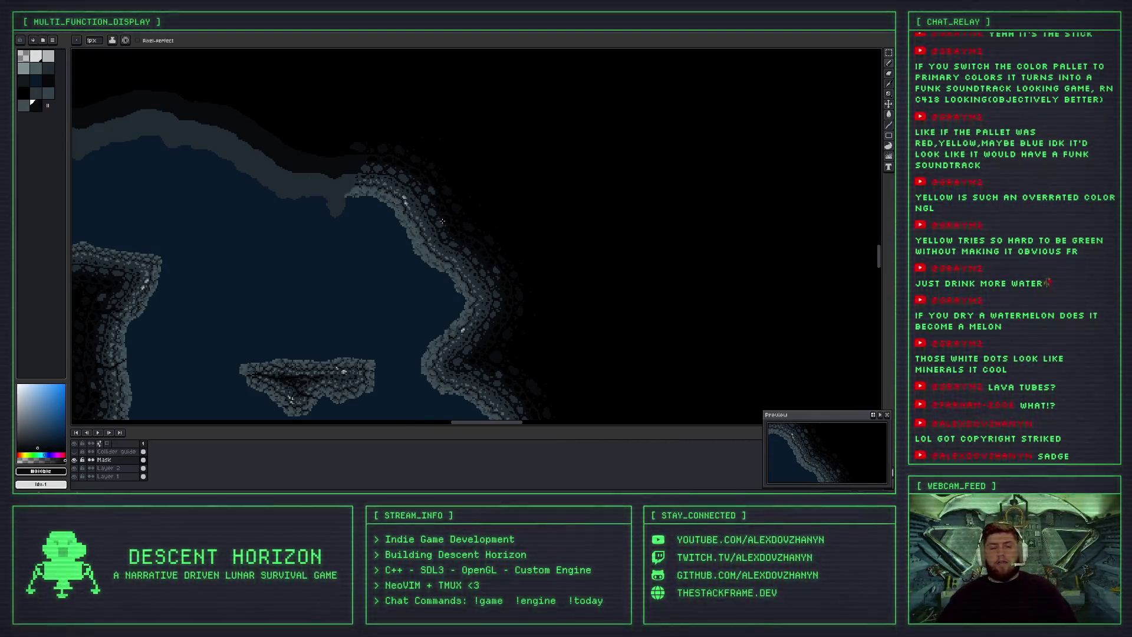
pyautogui.scroll(-2, 442, 246)
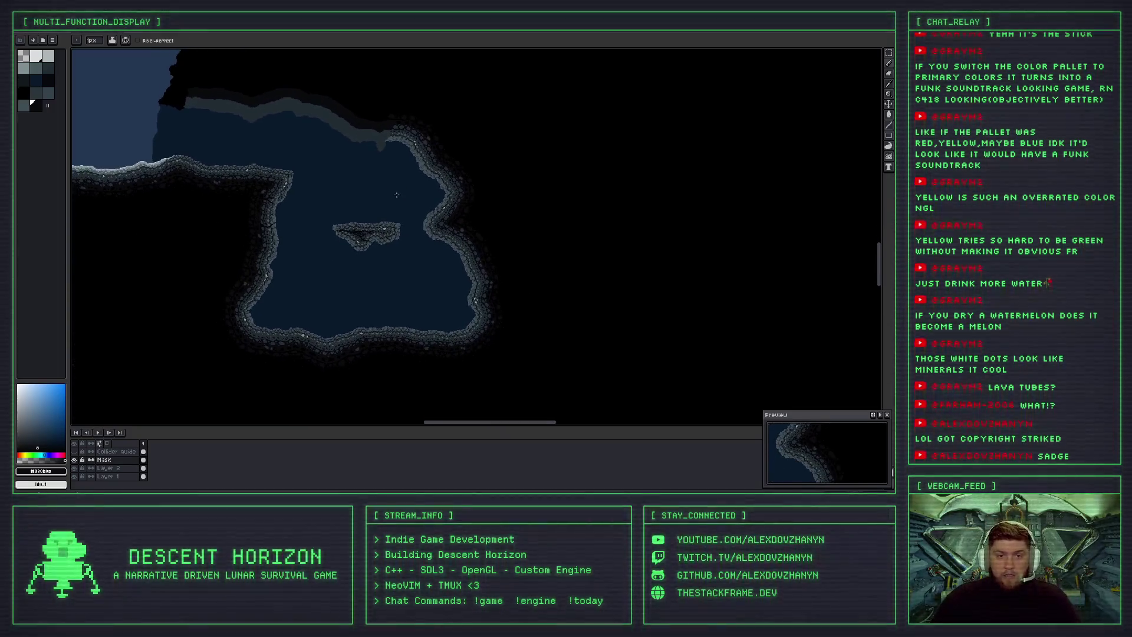
pyautogui.scroll(3, 384, 242)
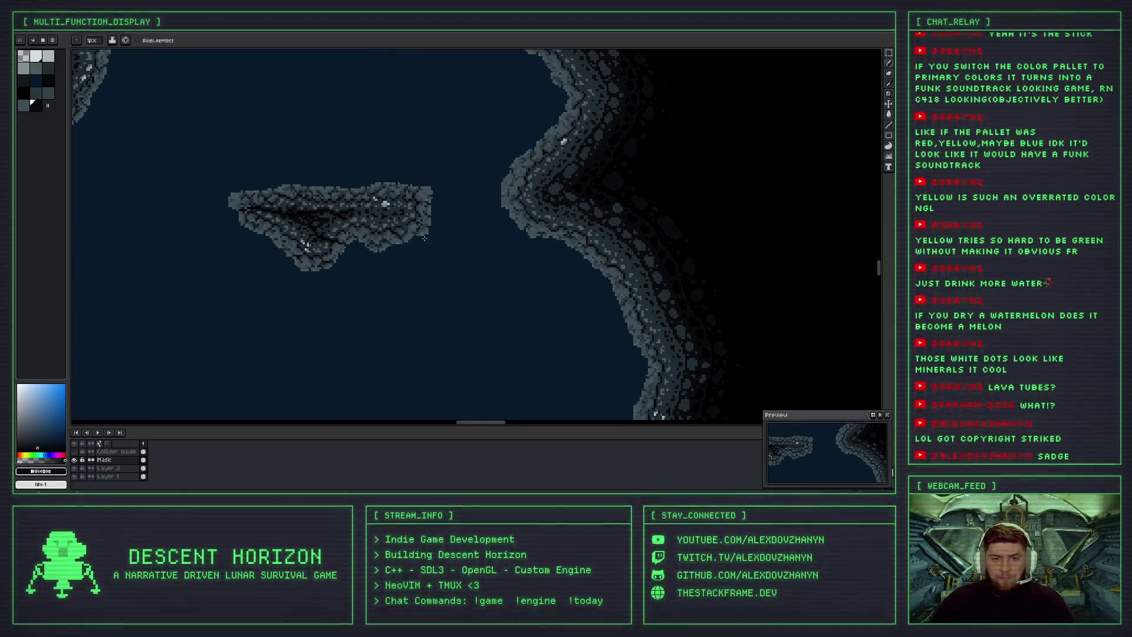
pyautogui.scroll(-2, 424, 238)
pyautogui.scroll(2, 589, 247)
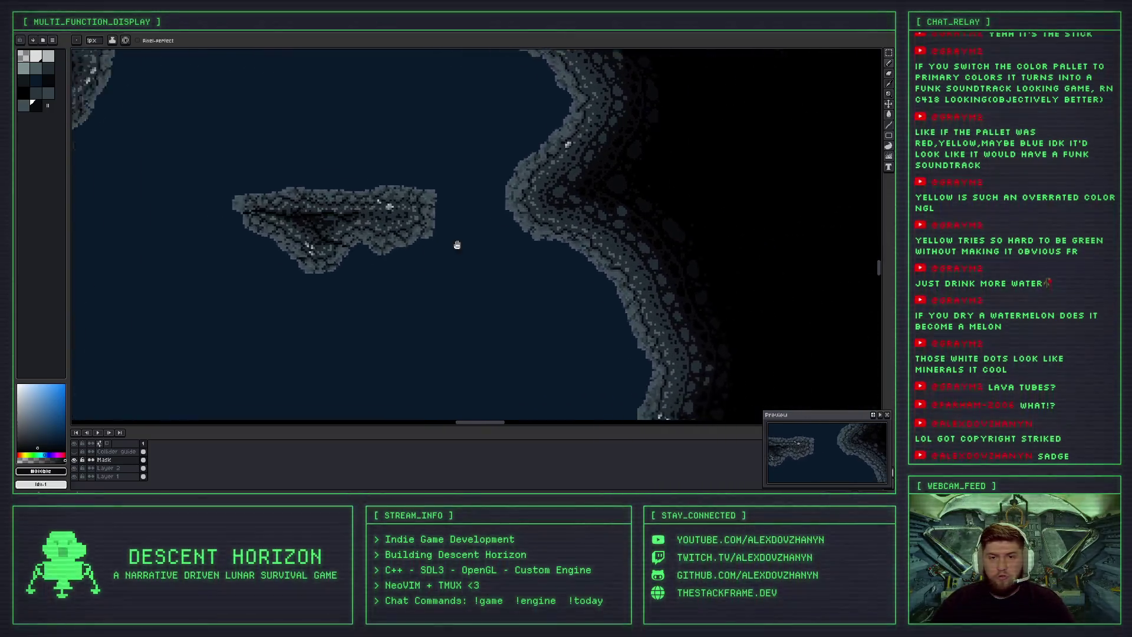
pyautogui.scroll(-2, 416, 259)
pyautogui.scroll(4, 177, 165)
# Sample pure black #000000 from the left cave wall as the drawing colour.
pyautogui.press('i')
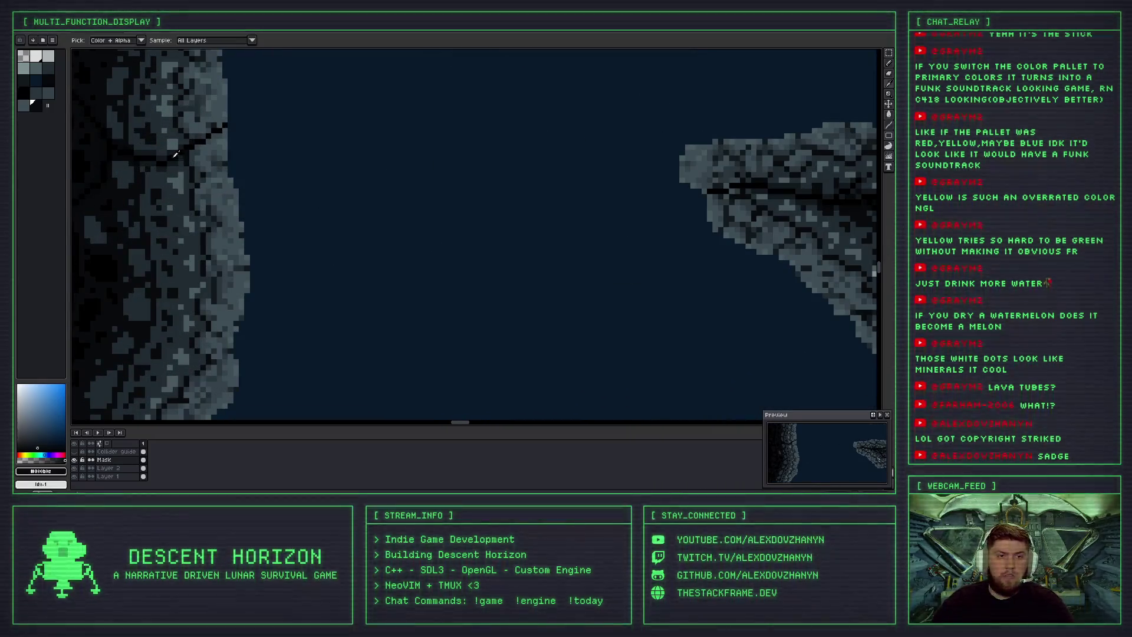
pyautogui.click(175, 154)
pyautogui.scroll(-3, 248, 177)
pyautogui.scroll(3, 550, 109)
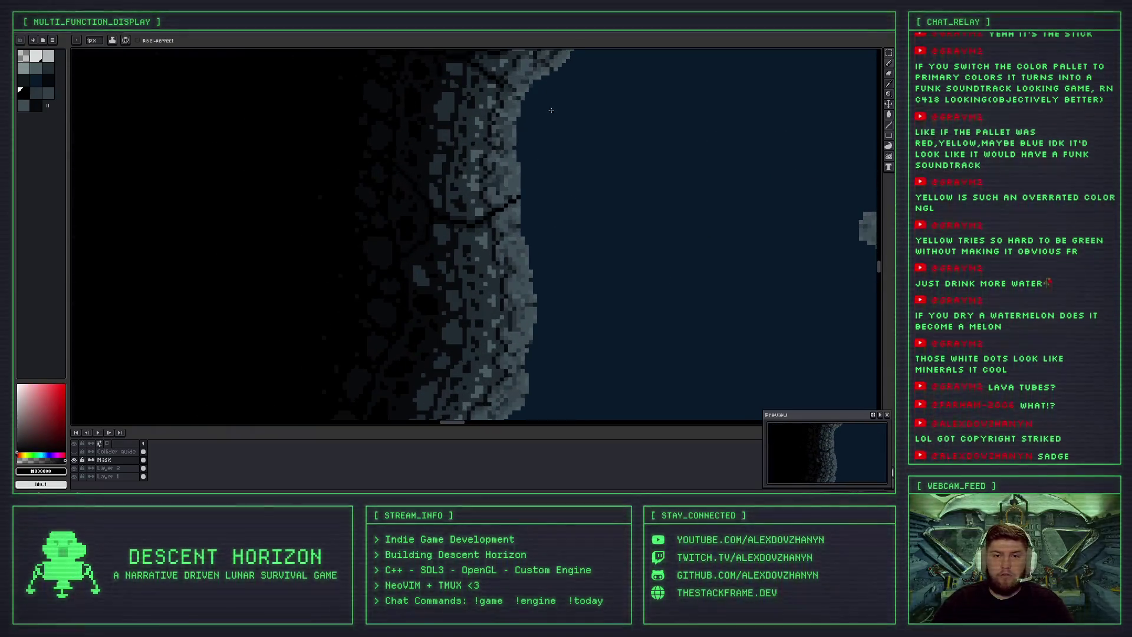
pyautogui.scroll(-3, 550, 109)
pyautogui.scroll(3, 356, 153)
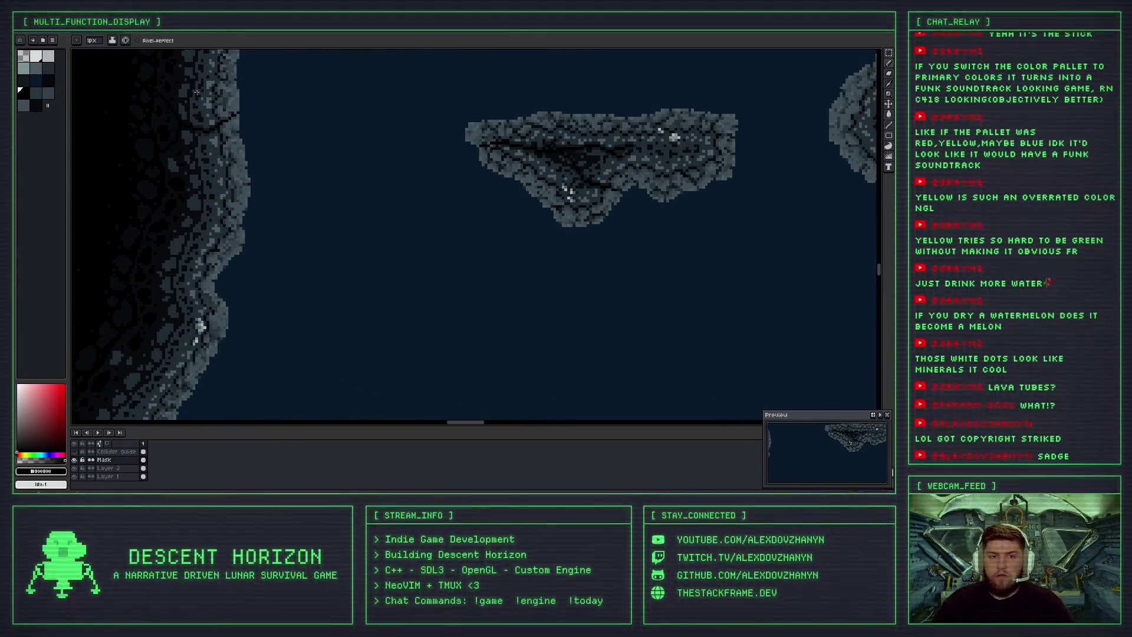
pyautogui.hscroll(-5, 369, 159)
pyautogui.scroll(-1, 612, 175)
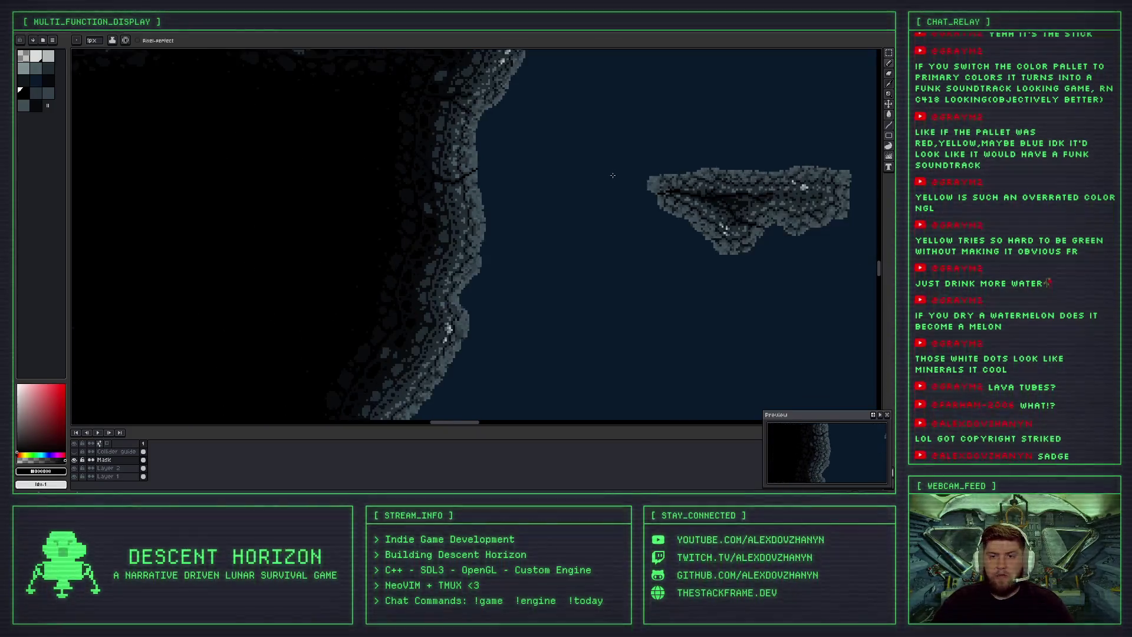
pyautogui.scroll(-2, 613, 175)
pyautogui.scroll(1, 526, 155)
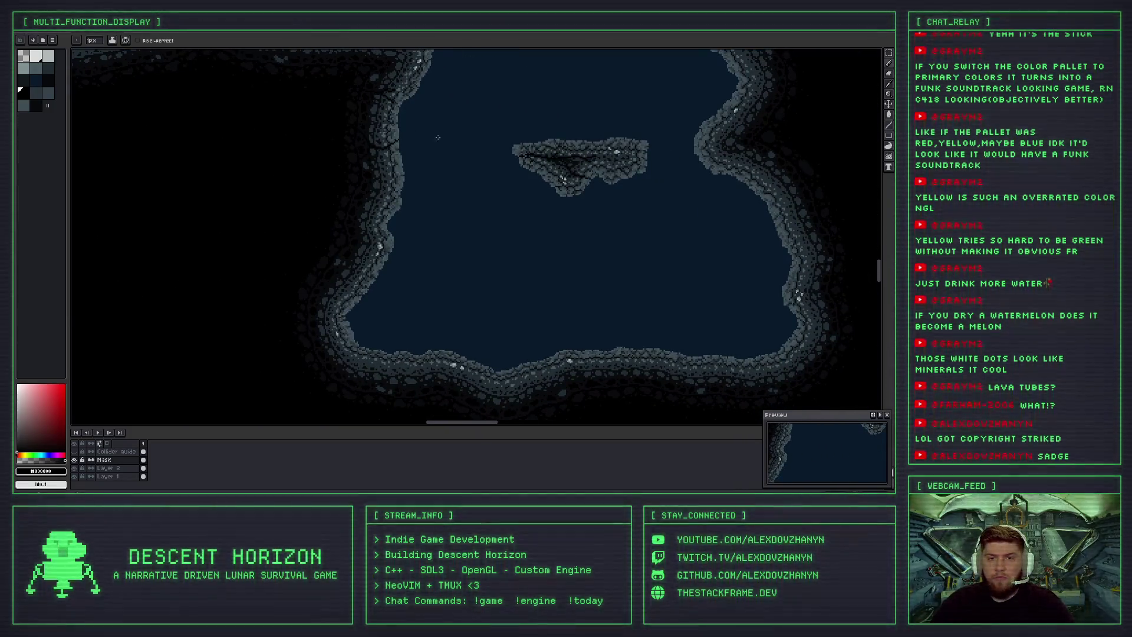
pyautogui.scroll(1, 433, 157)
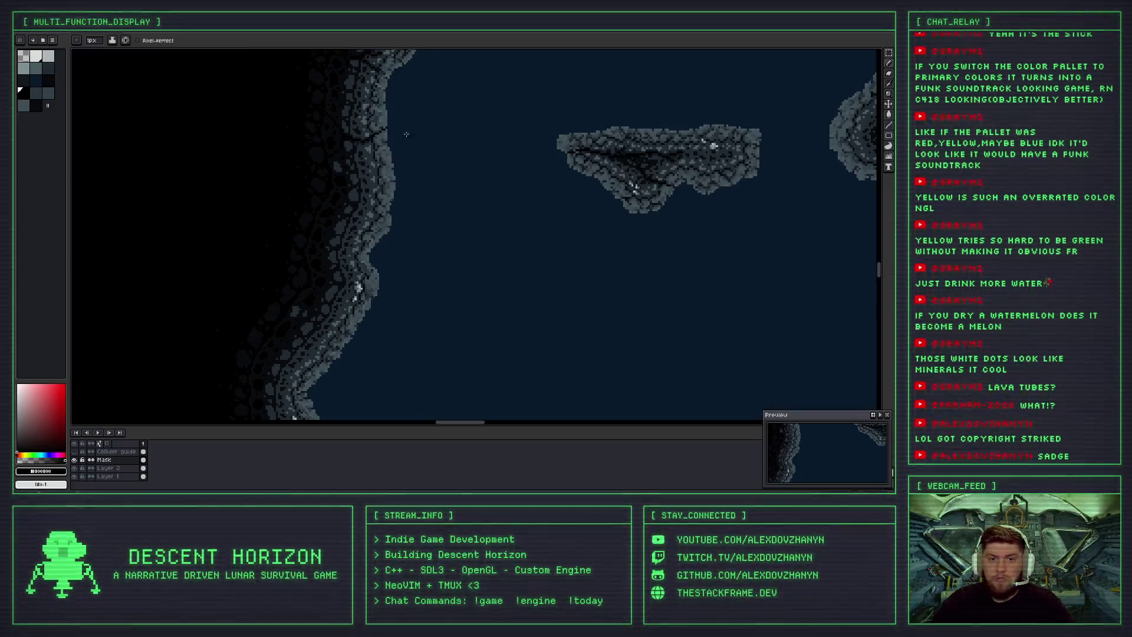
# Draw trial crack lines from the wall toward the floating rock, undoing each one.
pyautogui.moveTo(400, 181); pyautogui.dragTo(549, 173)
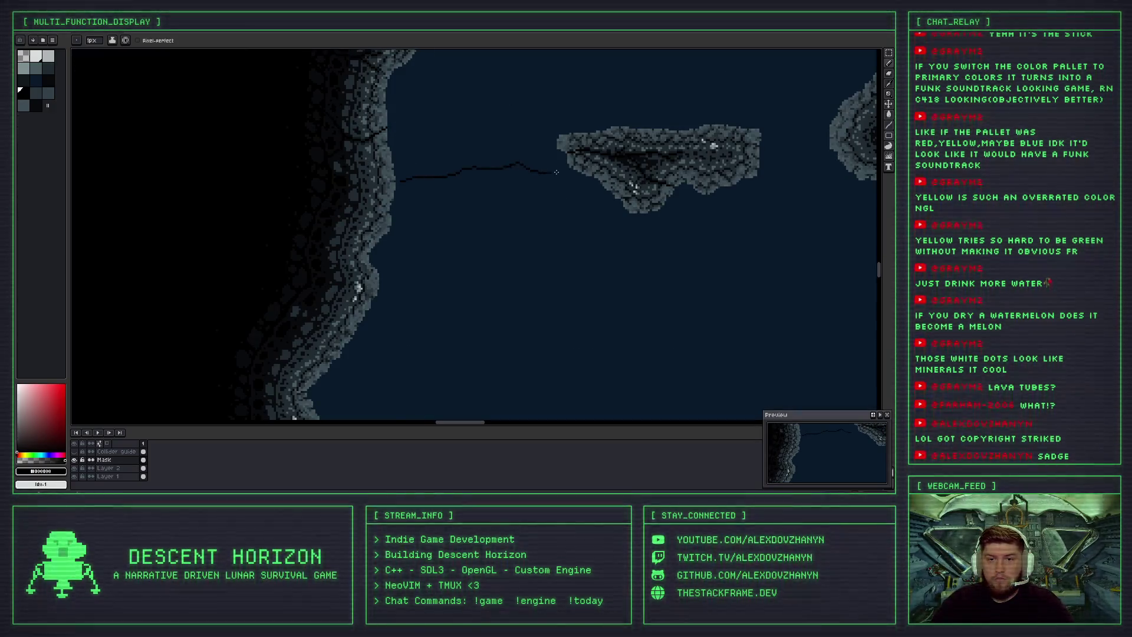
pyautogui.moveTo(554, 126); pyautogui.dragTo(402, 125)
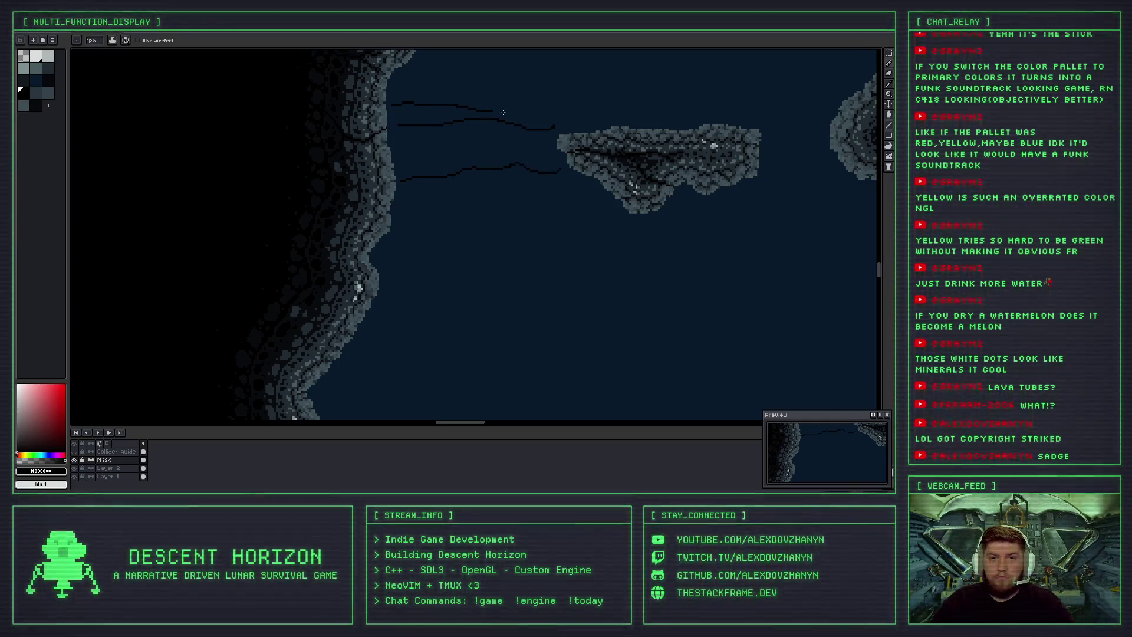
pyautogui.hotkey('ctrl', 'z')
pyautogui.press('v')
pyautogui.press('b')
pyautogui.moveTo(389, 127); pyautogui.dragTo(430, 128)
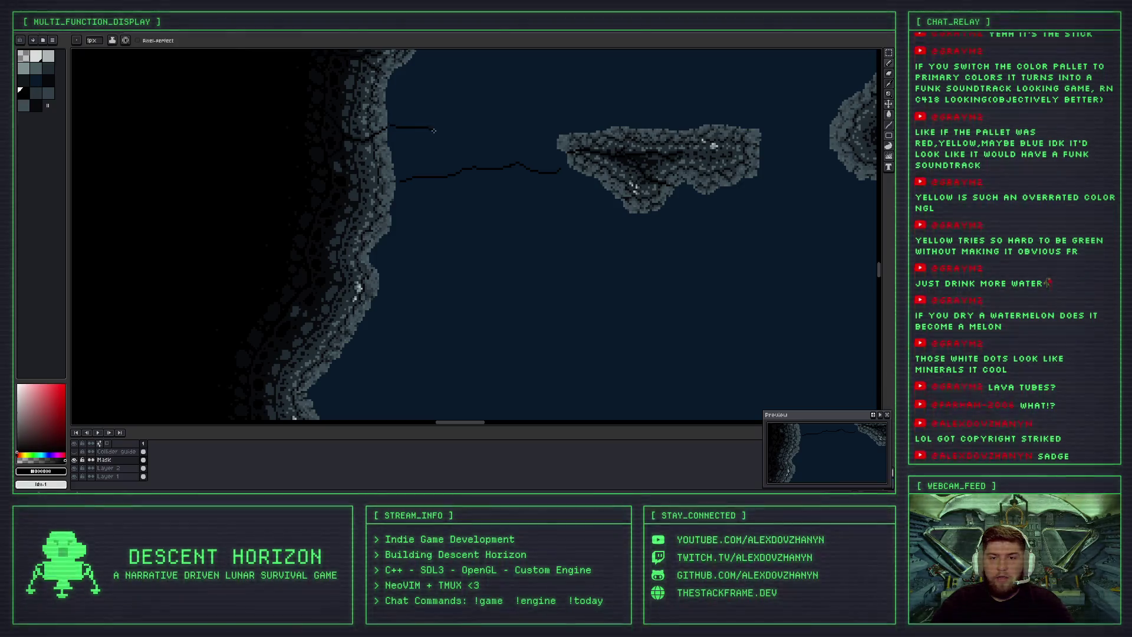
pyautogui.hotkey('ctrl', 'z')
pyautogui.hotkey('ctrl', 'z')
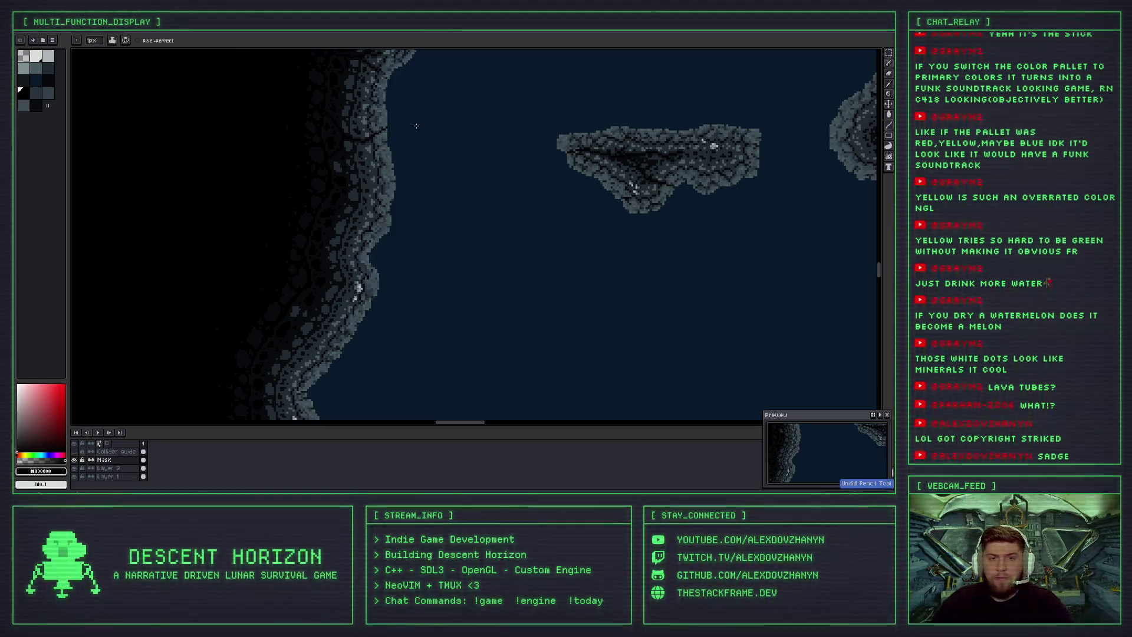
pyautogui.moveTo(389, 127); pyautogui.dragTo(524, 142)
pyautogui.hotkey('ctrl', 'z')
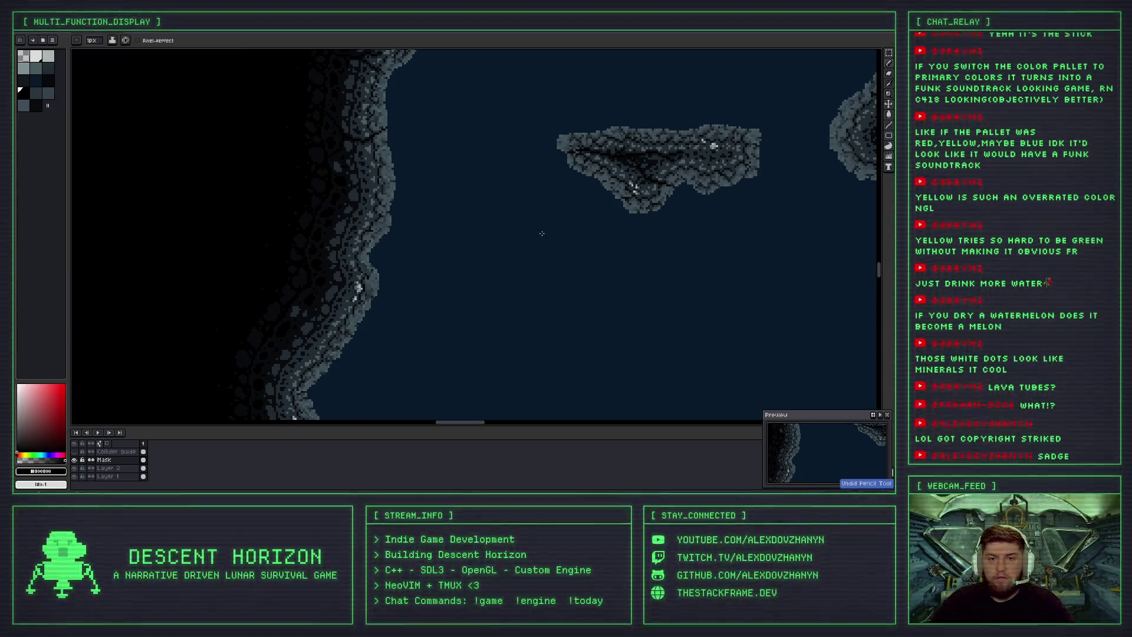
# Try a looped crack near the top rock and undo it.
pyautogui.moveTo(501, 259); pyautogui.dragTo(276, 171)
pyautogui.scroll(3, 421, 100)
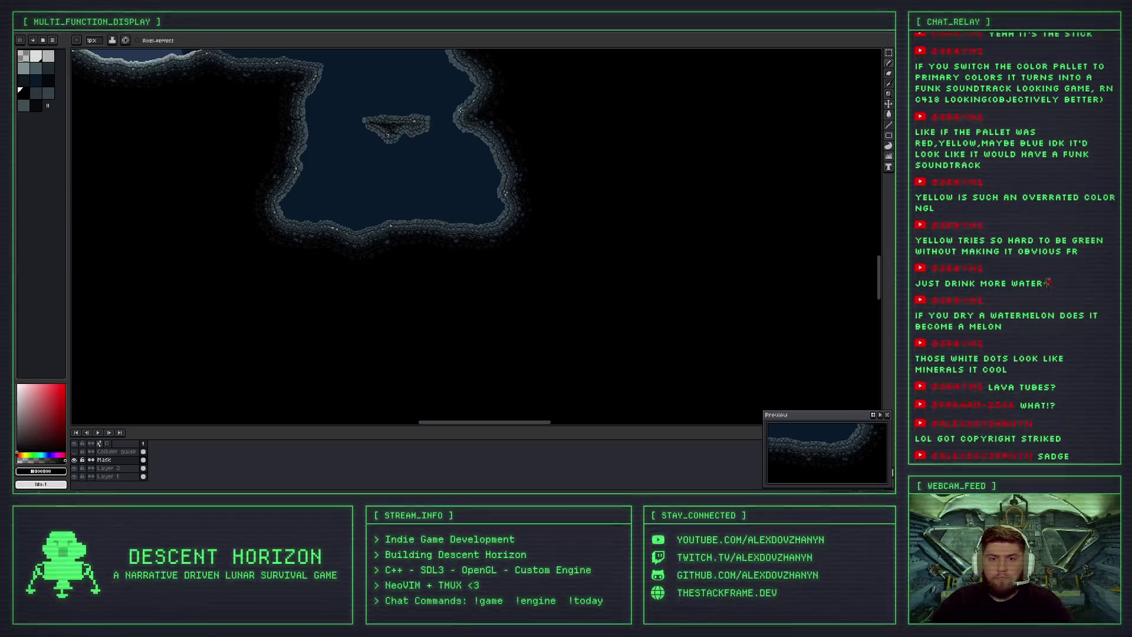
pyautogui.moveTo(421, 101); pyautogui.dragTo(418, 103)
pyautogui.hotkey('ctrl', 'z')
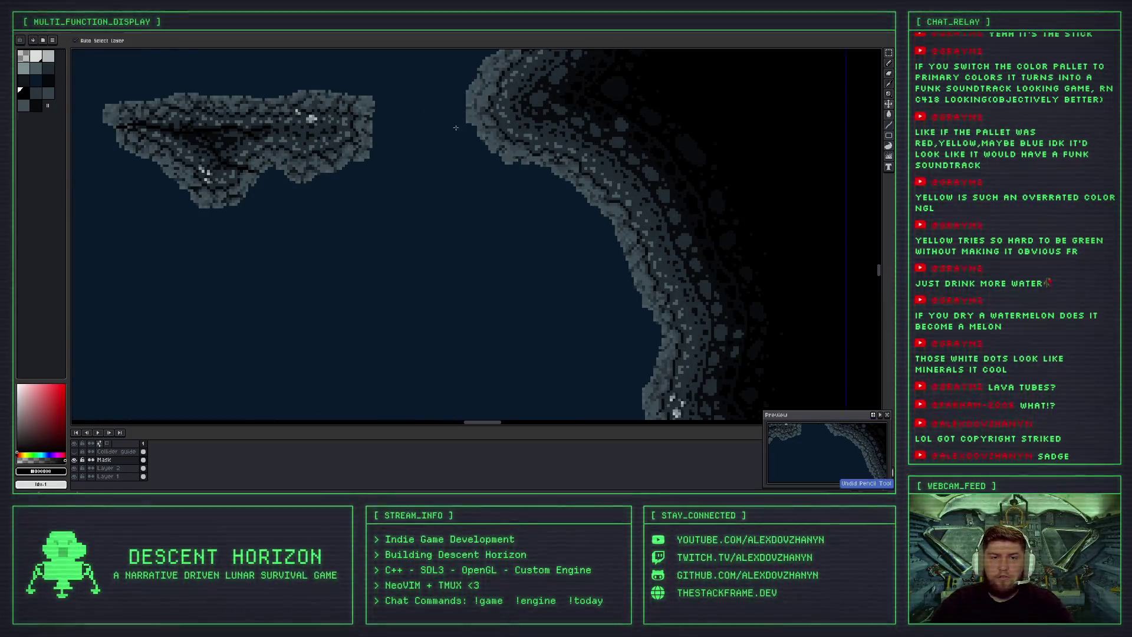
pyautogui.scroll(-2, 432, 152)
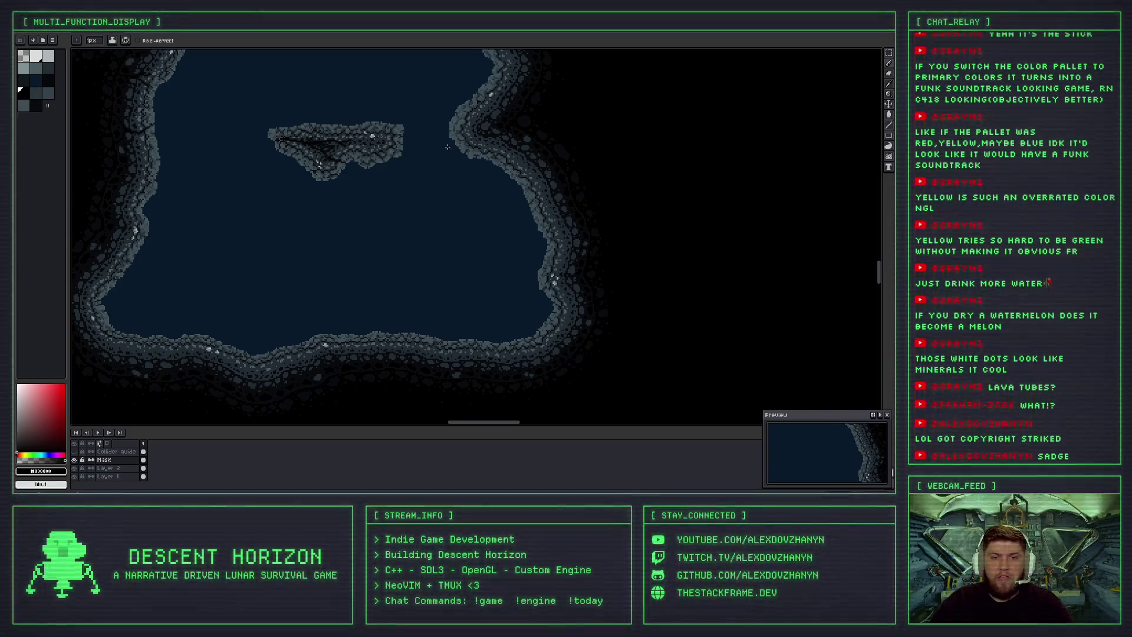
pyautogui.scroll(1, 454, 144)
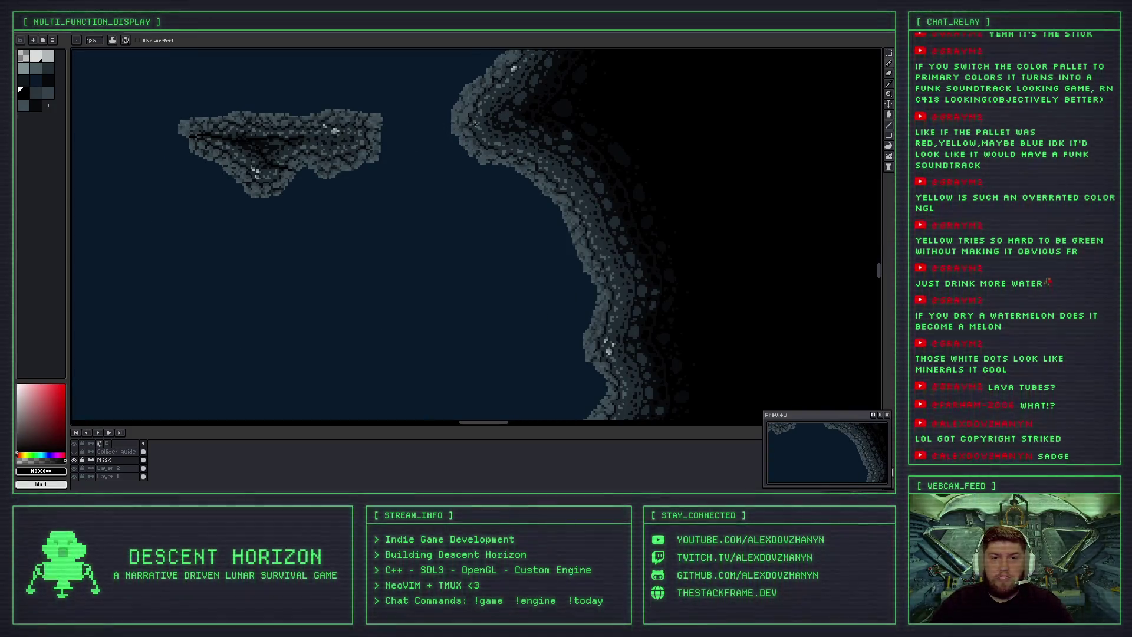
pyautogui.moveTo(282, 131)
pyautogui.mouseDown()
pyautogui.moveTo(611, 161)
pyautogui.moveTo(428, 191)
pyautogui.mouseUp()
pyautogui.scroll(1, 611, 161)
pyautogui.moveTo(652, 165); pyautogui.dragTo(367, 177)
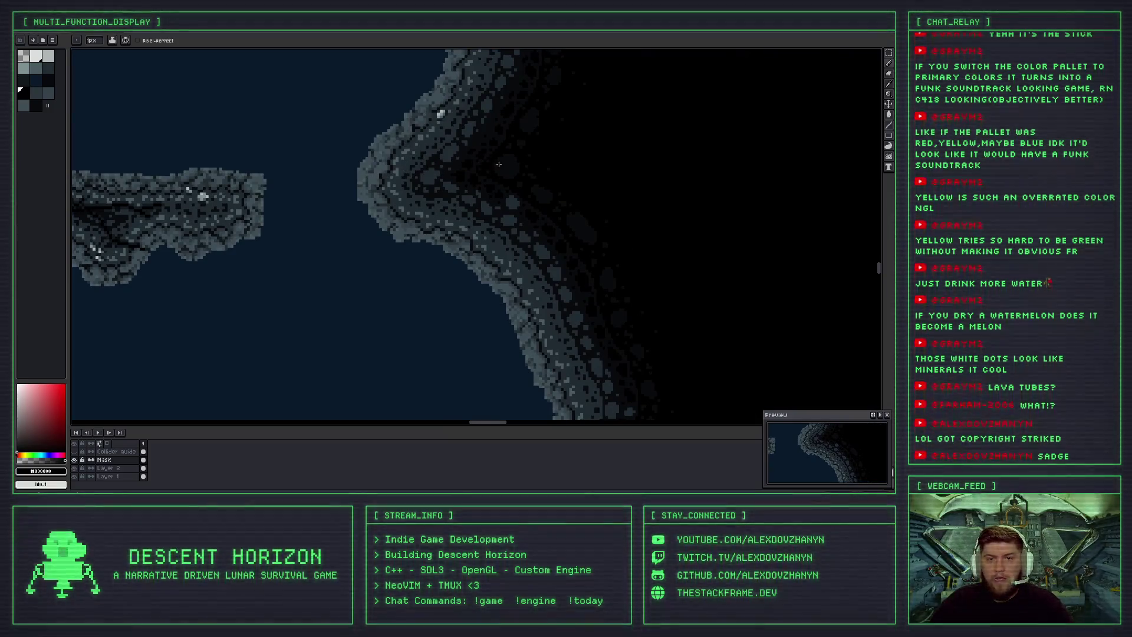
pyautogui.scroll(-2, 485, 139)
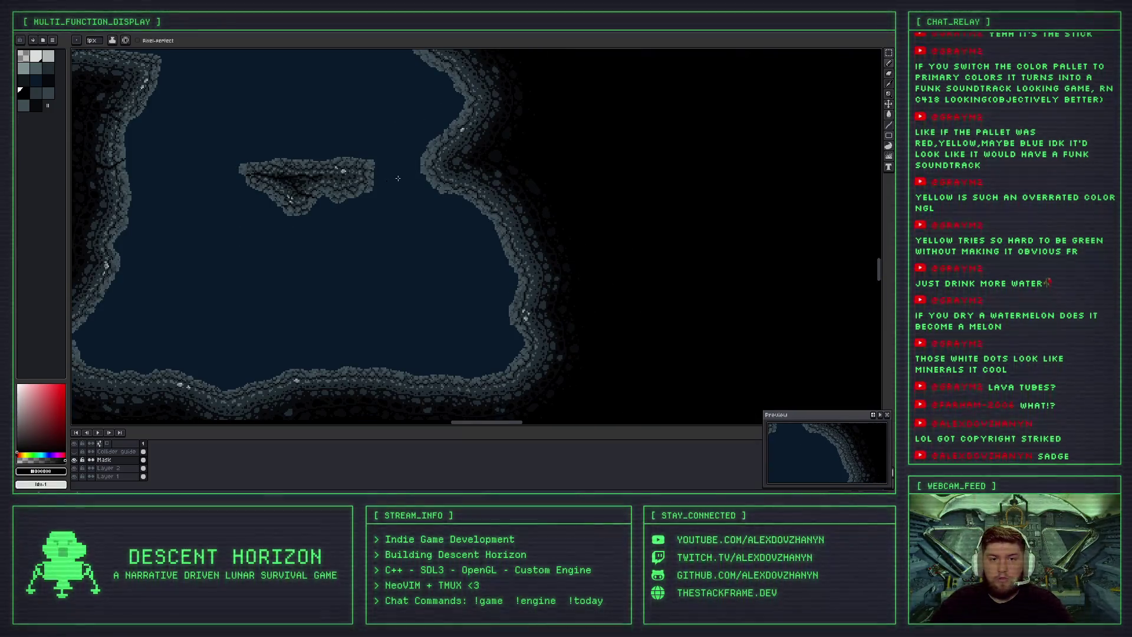
pyautogui.moveTo(333, 179); pyautogui.dragTo(404, 164)
pyautogui.scroll(-2, 445, 156)
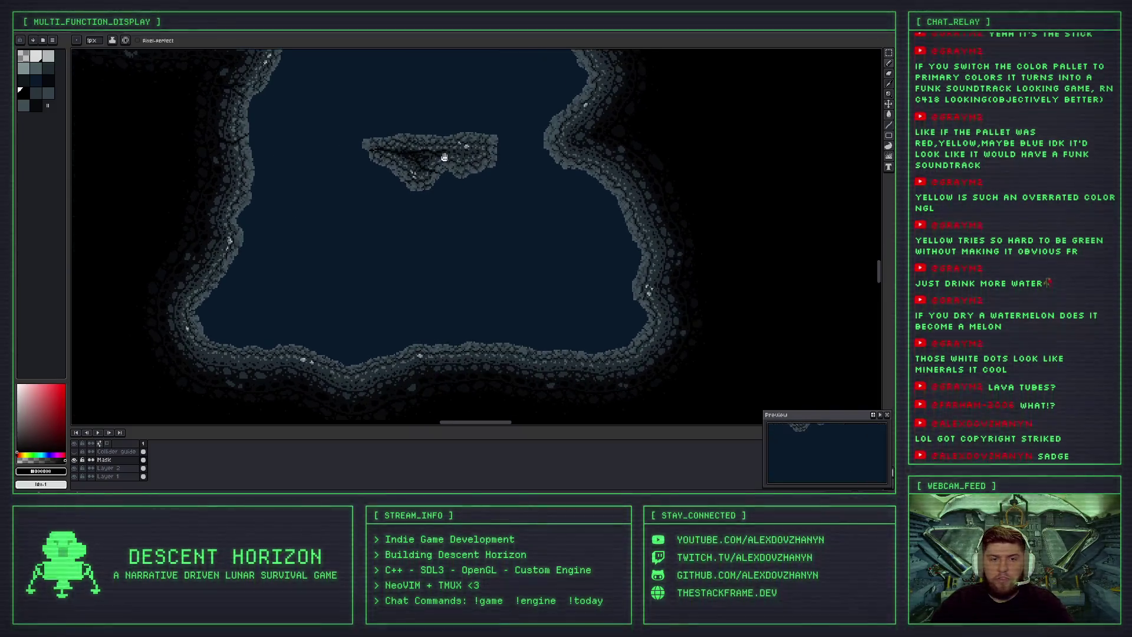
pyautogui.scroll(2, 484, 171)
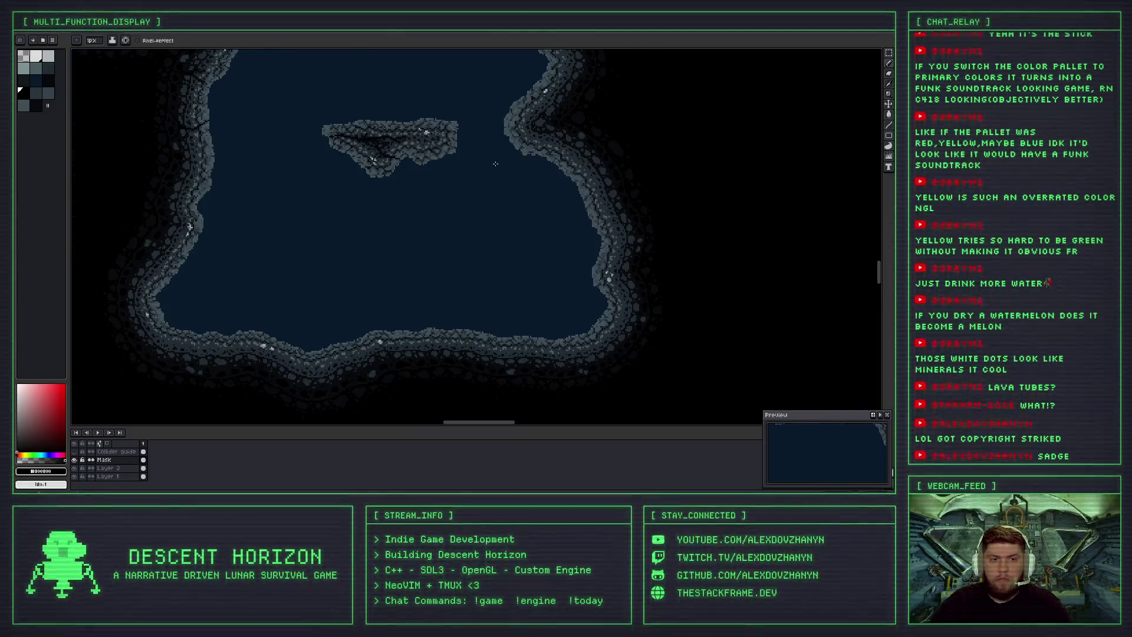
pyautogui.scroll(3, 395, 202)
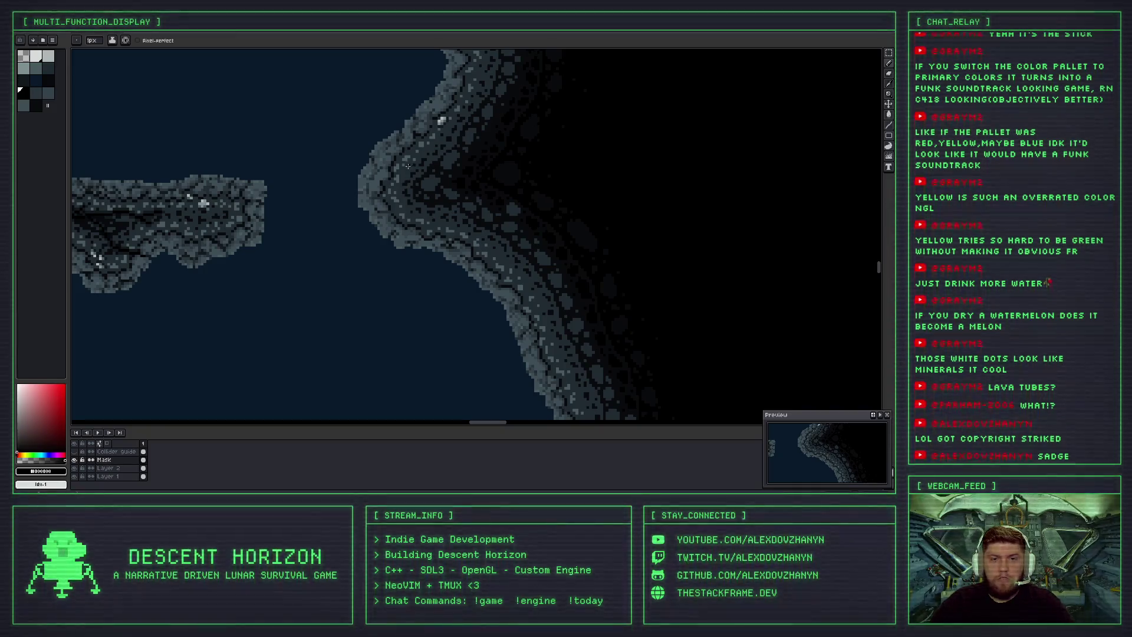
pyautogui.scroll(-1, 382, 196)
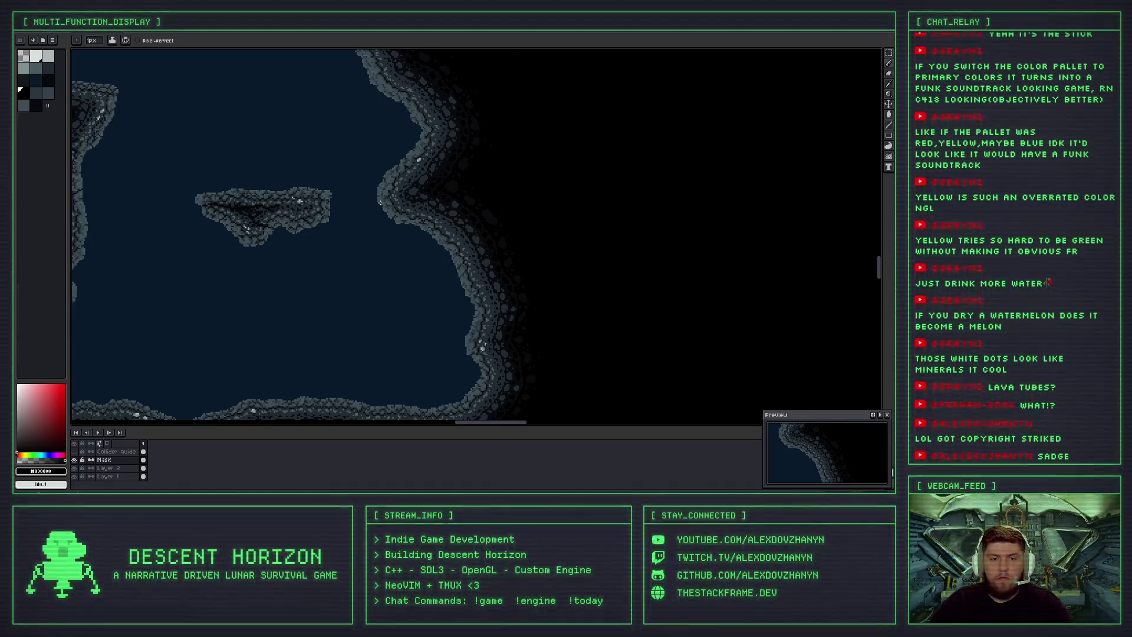
pyautogui.scroll(1, 387, 202)
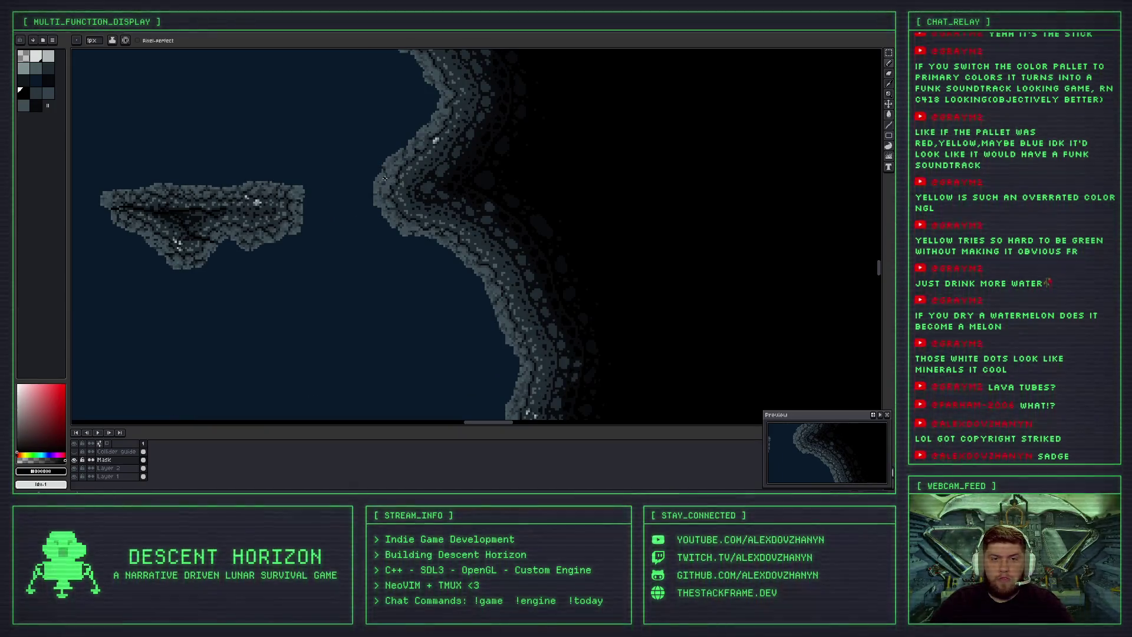
pyautogui.scroll(1, 413, 188)
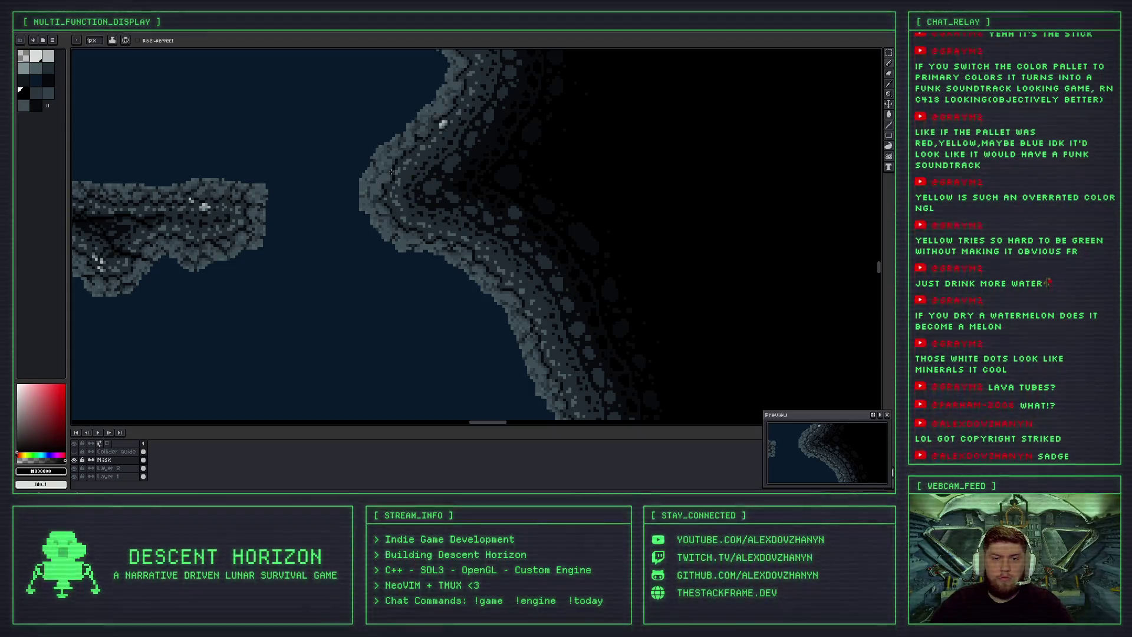
# Draw a short thin dark crack line into the cave wall edge opposite the island.
pyautogui.moveTo(360, 194); pyautogui.dragTo(427, 161)
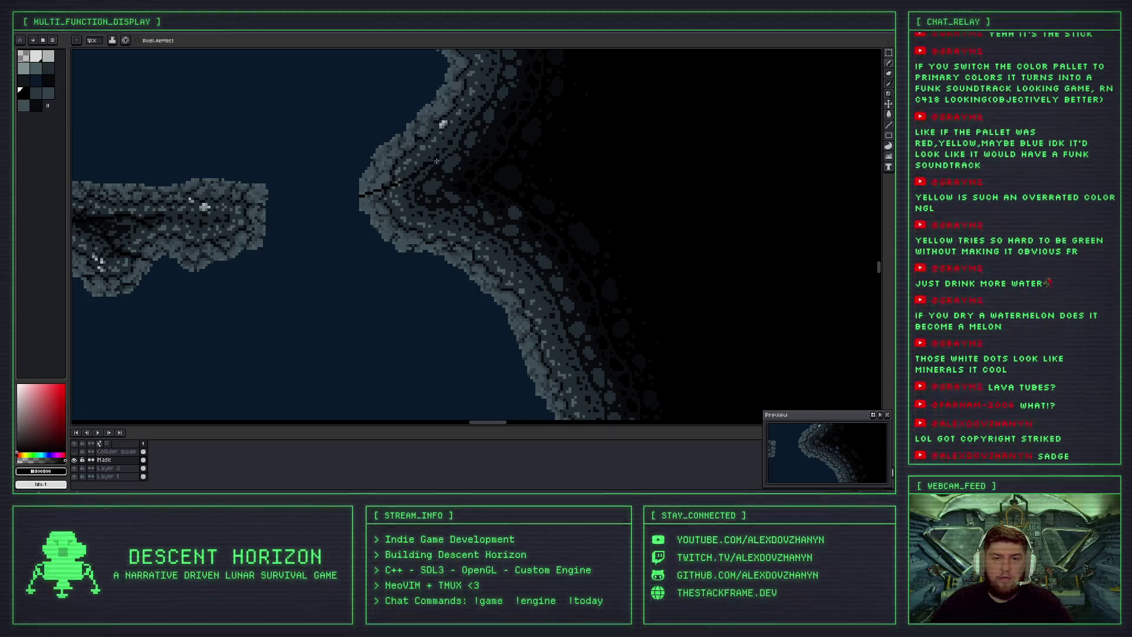
pyautogui.scroll(-4, 501, 156)
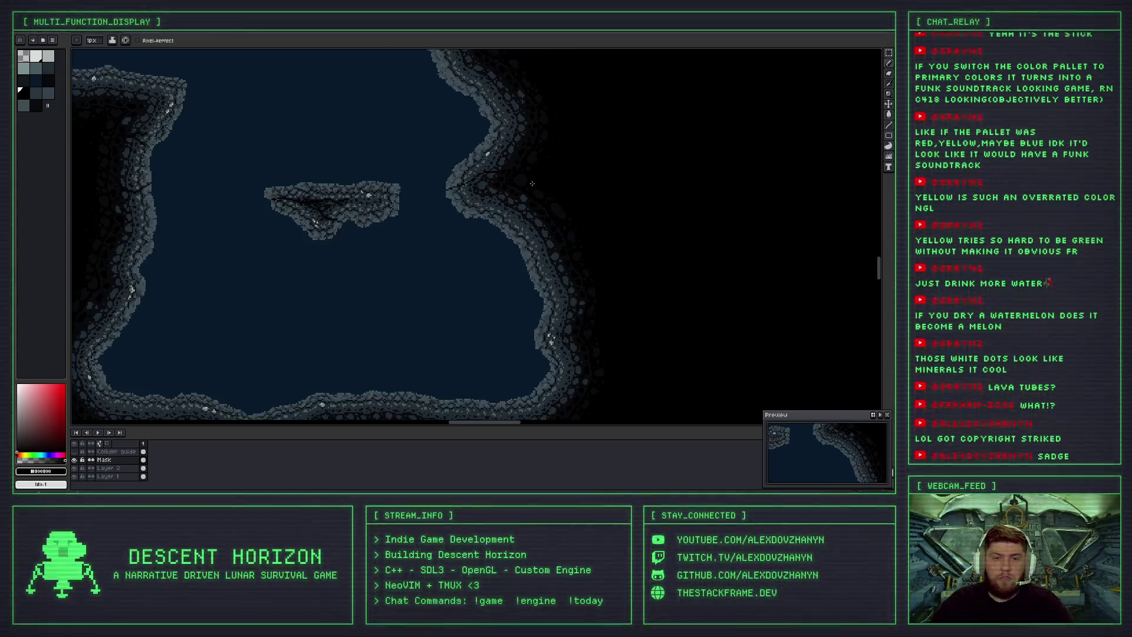
pyautogui.scroll(2, 505, 206)
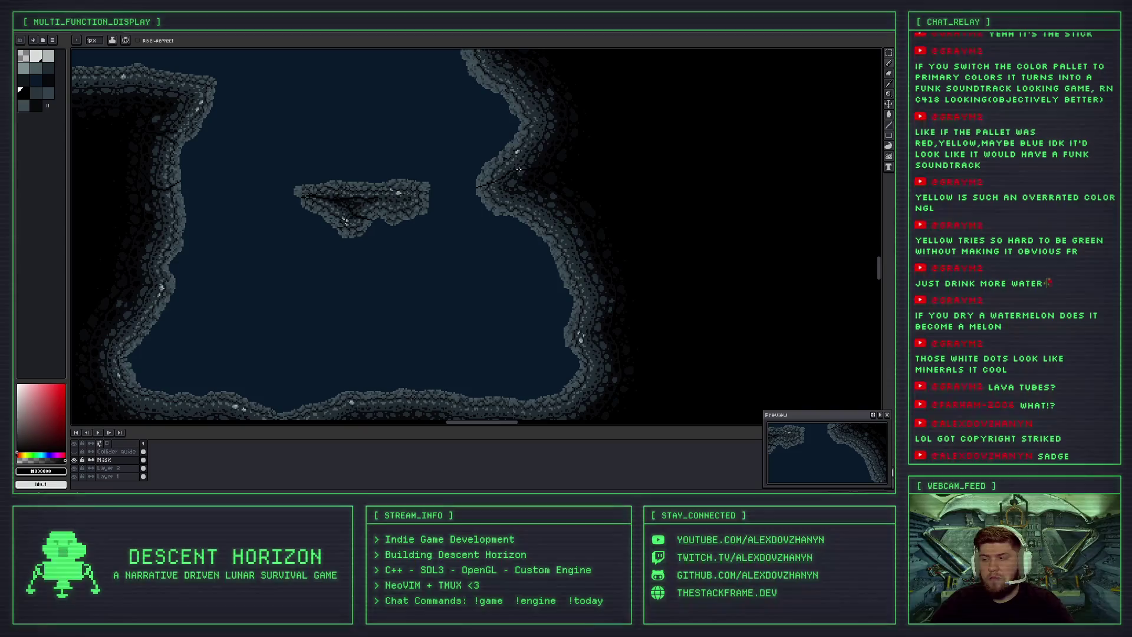
pyautogui.scroll(2, 496, 194)
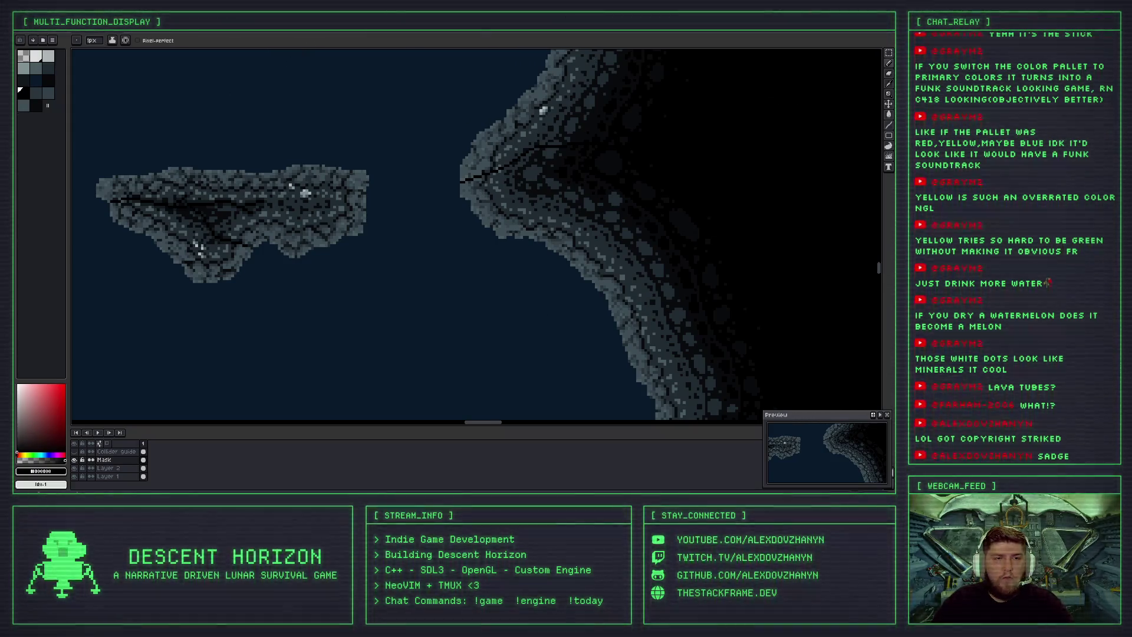
pyautogui.scroll(-2, 420, 177)
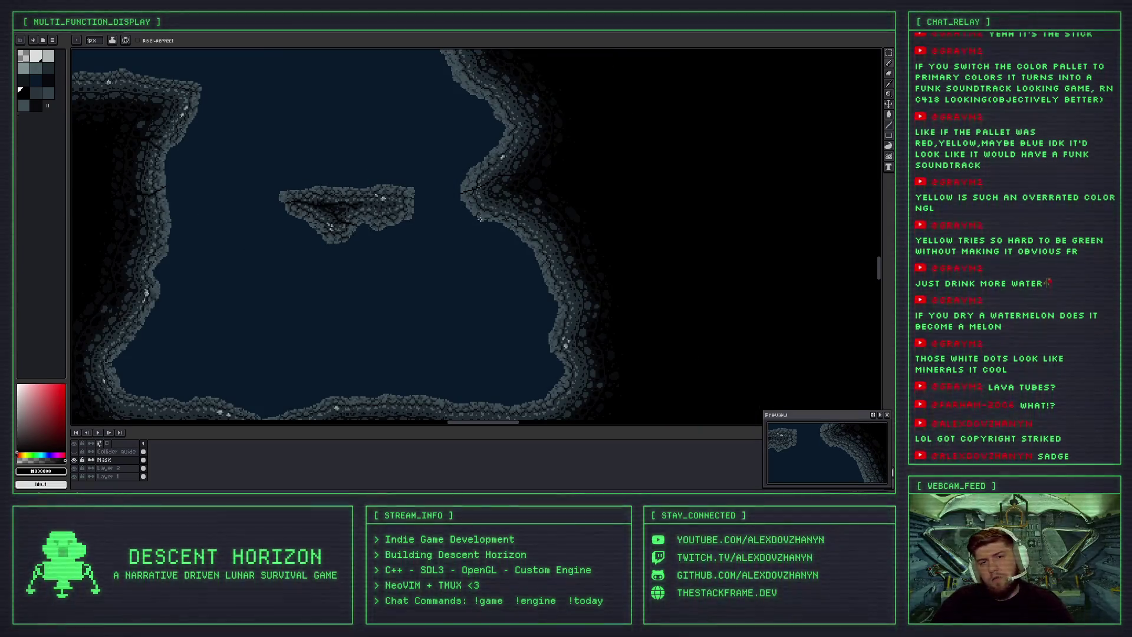
pyautogui.scroll(1, 420, 177)
pyautogui.scroll(2, 510, 179)
# Pan and zoom out to review the floating island and cave wall together.
pyautogui.moveTo(511, 179); pyautogui.dragTo(513, 222)
pyautogui.scroll(-2, 364, 262)
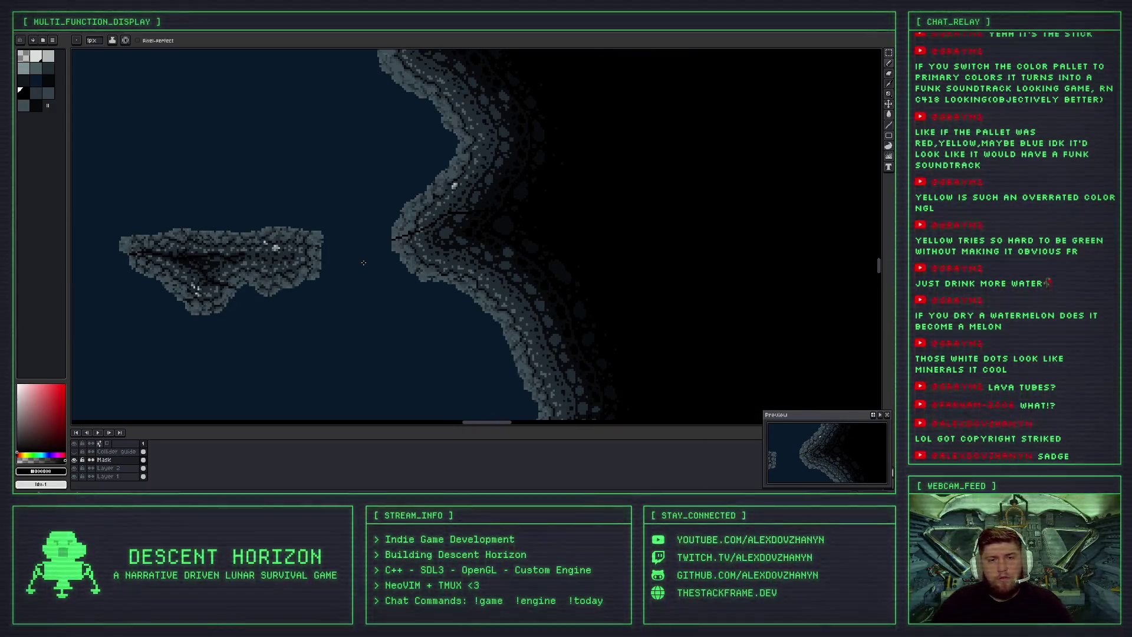
pyautogui.scroll(-1, 363, 262)
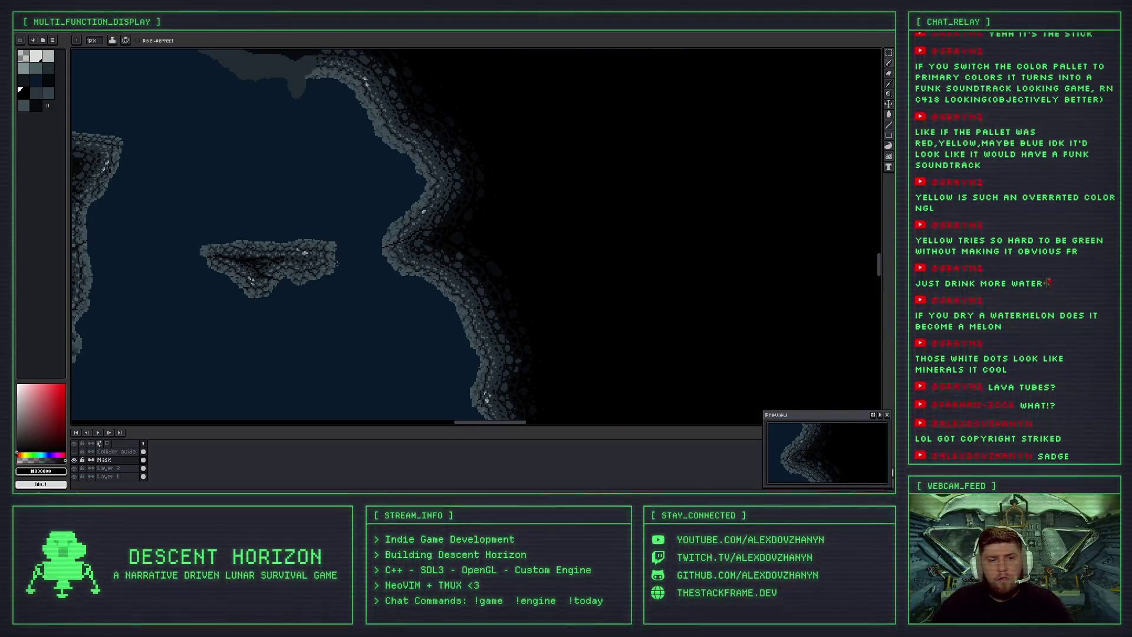
pyautogui.moveTo(336, 263); pyautogui.dragTo(481, 246)
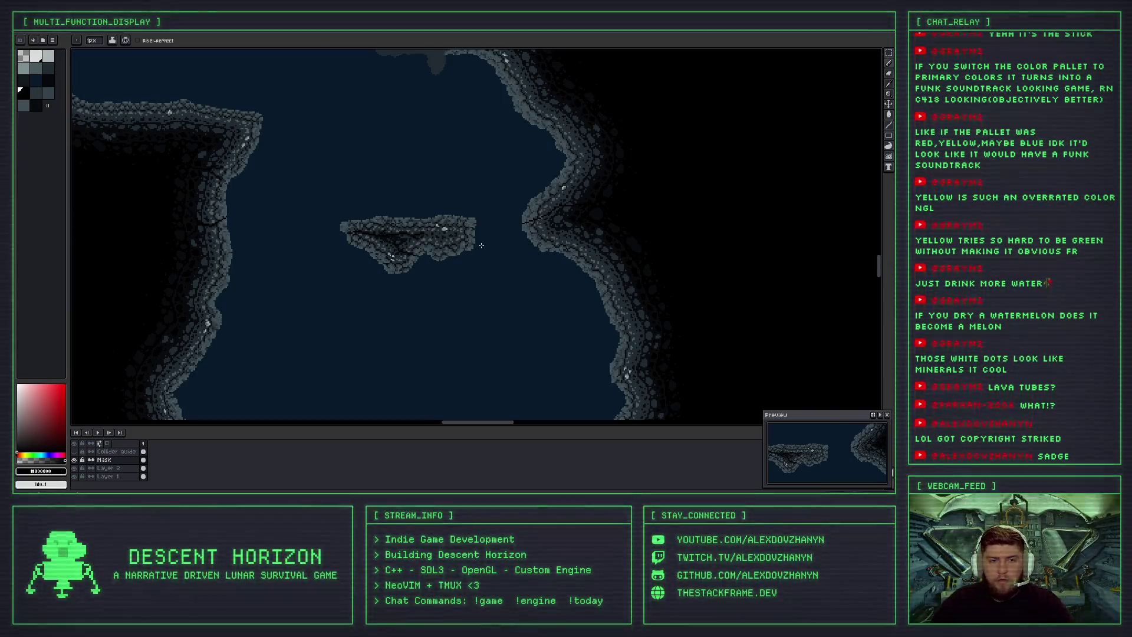
pyautogui.scroll(2, 506, 243)
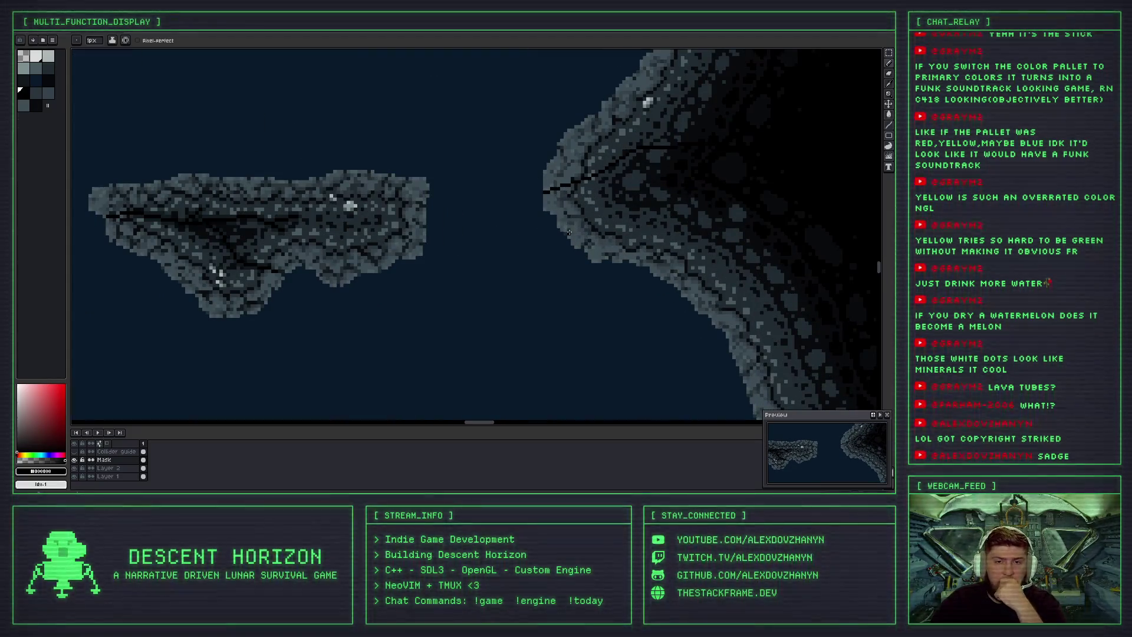
pyautogui.hscroll(5, 519, 218)
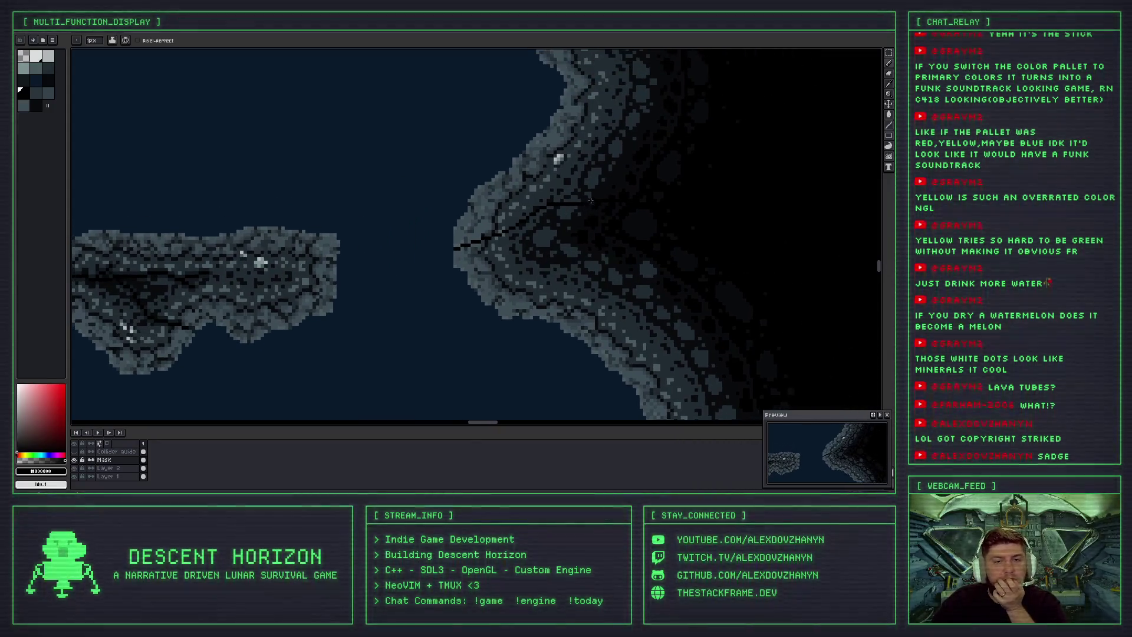
pyautogui.scroll(-1, 551, 203)
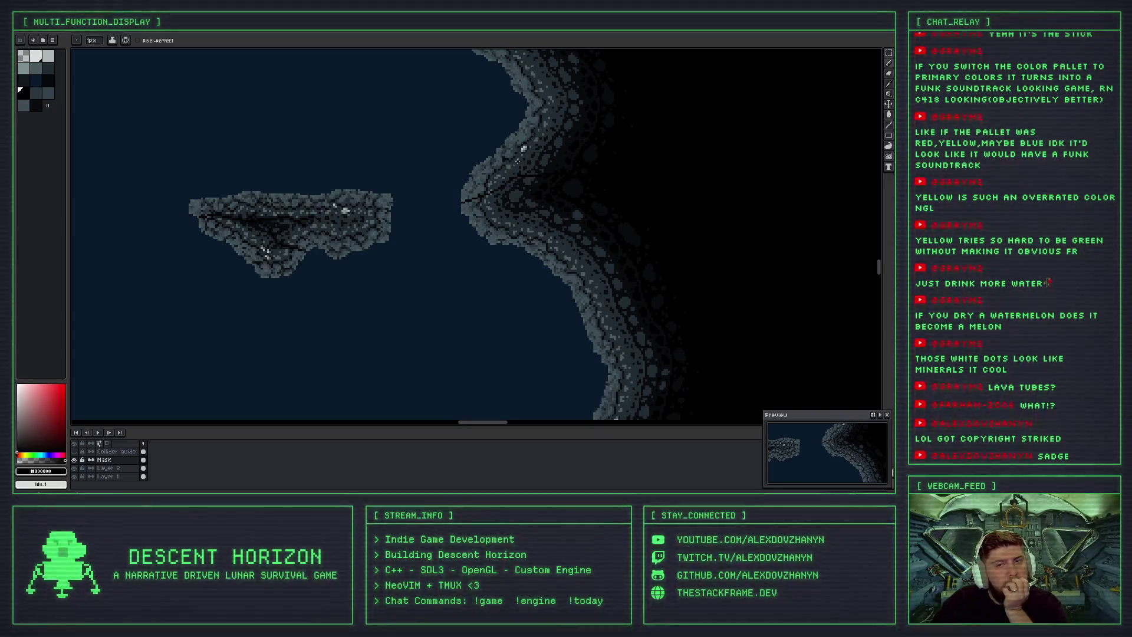
pyautogui.scroll(-2, 458, 214)
pyautogui.scroll(2, 458, 214)
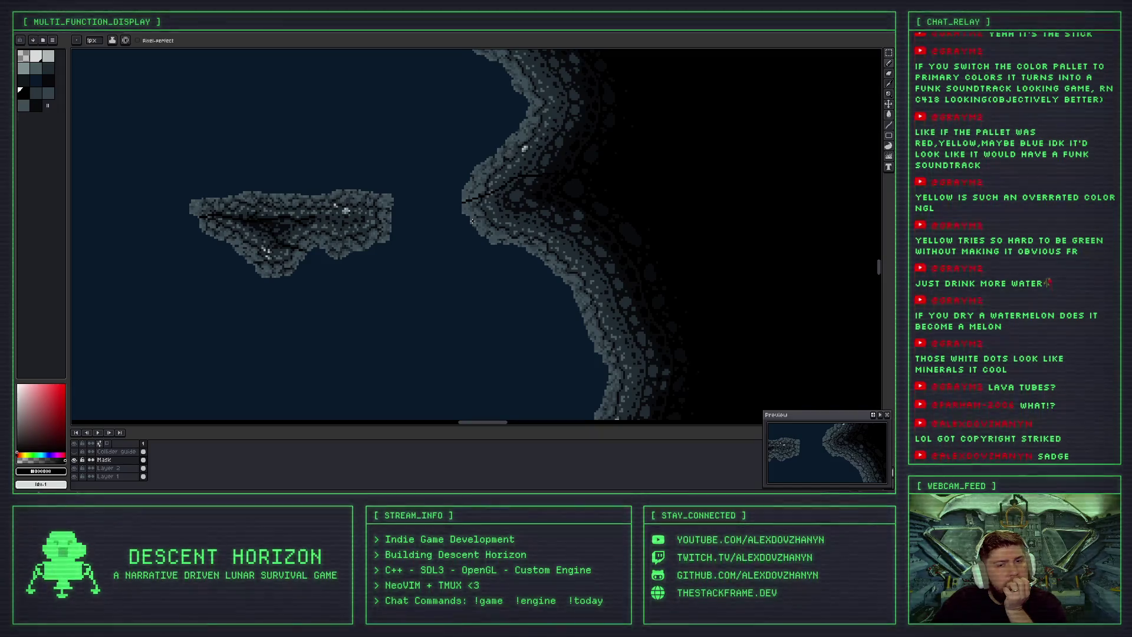
pyautogui.scroll(2, 471, 221)
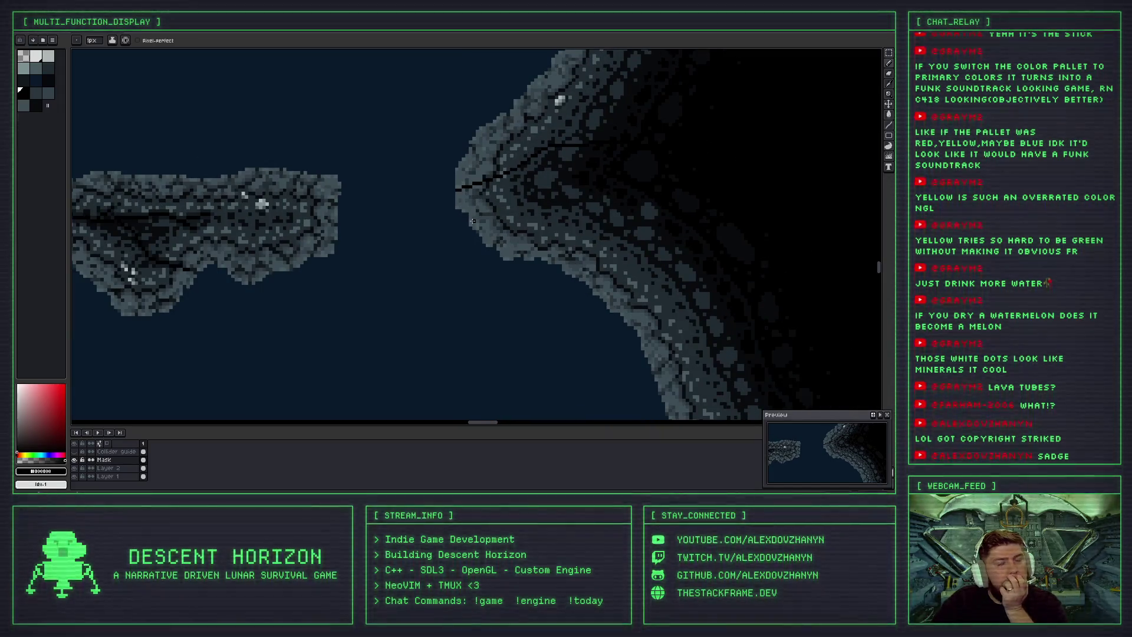
pyautogui.scroll(-1, 473, 221)
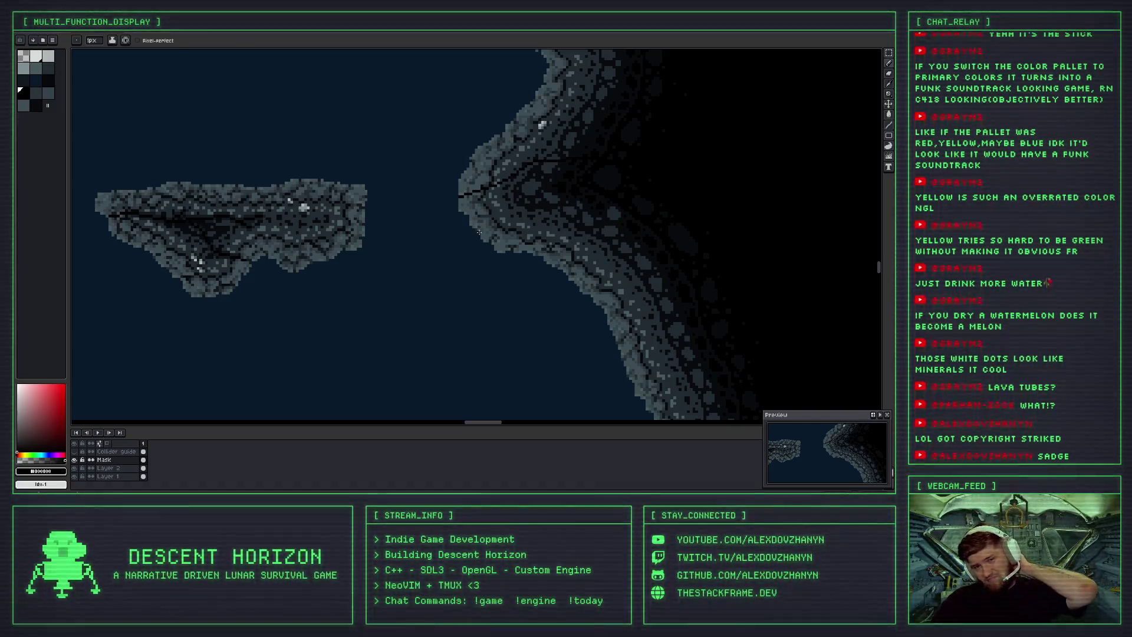
pyautogui.scroll(-1, 478, 232)
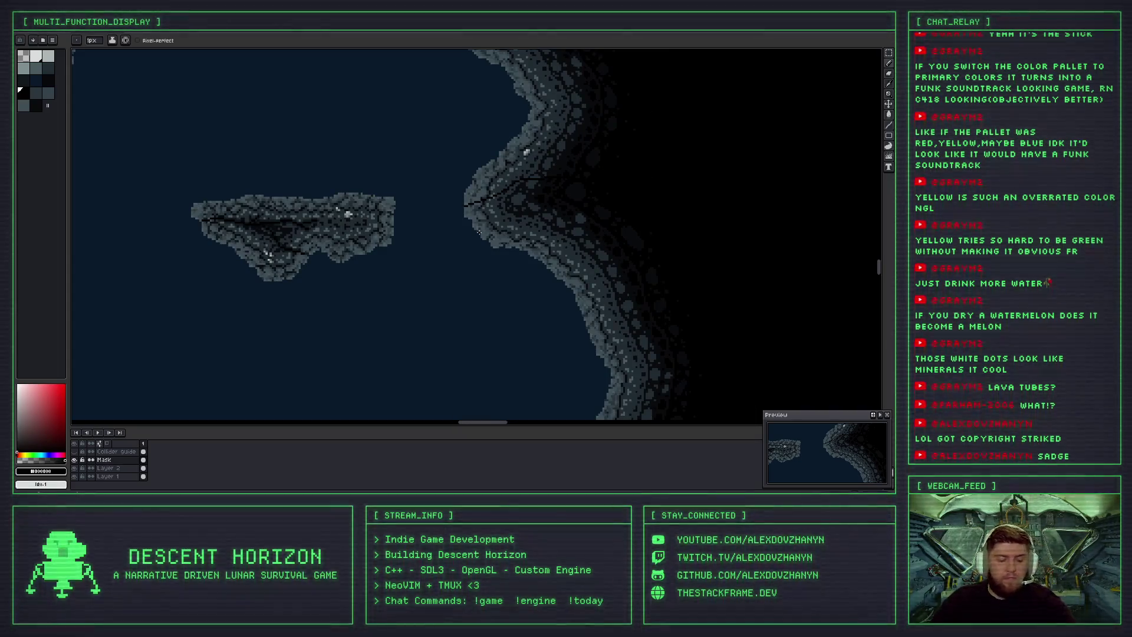
# Undo the first crack and redraw a longer dark crack along the rock edge.
pyautogui.hotkey('ctrl', 'z')
pyautogui.scroll(1, 494, 209)
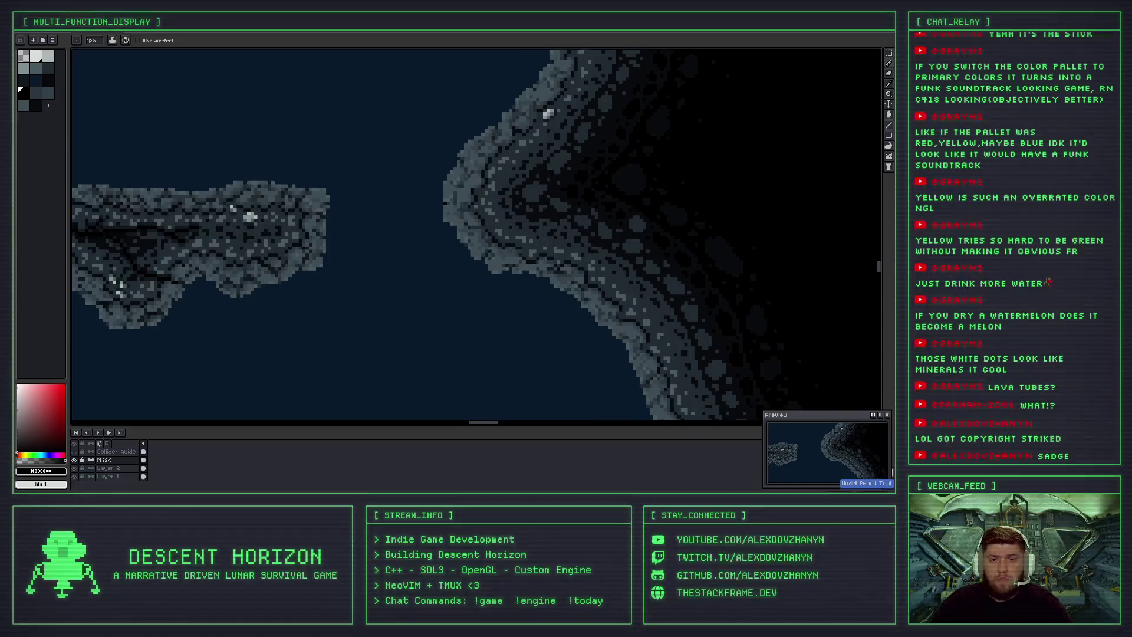
pyautogui.moveTo(461, 164); pyautogui.dragTo(529, 194)
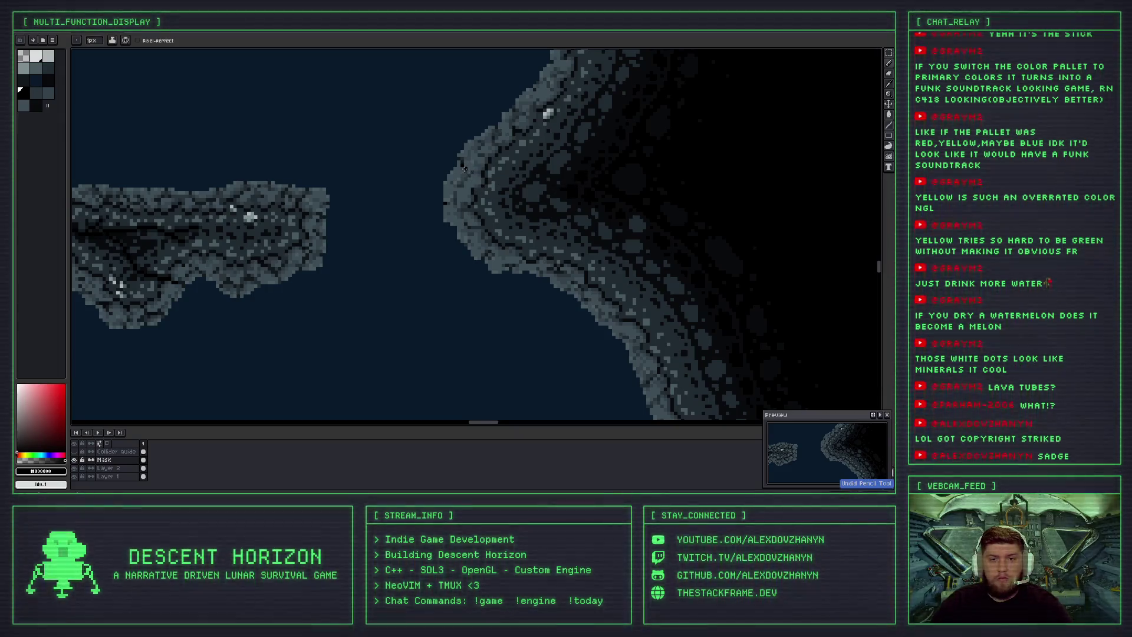
pyautogui.hotkey('ctrl', 'z')
pyautogui.moveTo(459, 160)
pyautogui.mouseDown()
pyautogui.moveTo(528, 187)
pyautogui.moveTo(585, 185)
pyautogui.mouseUp()
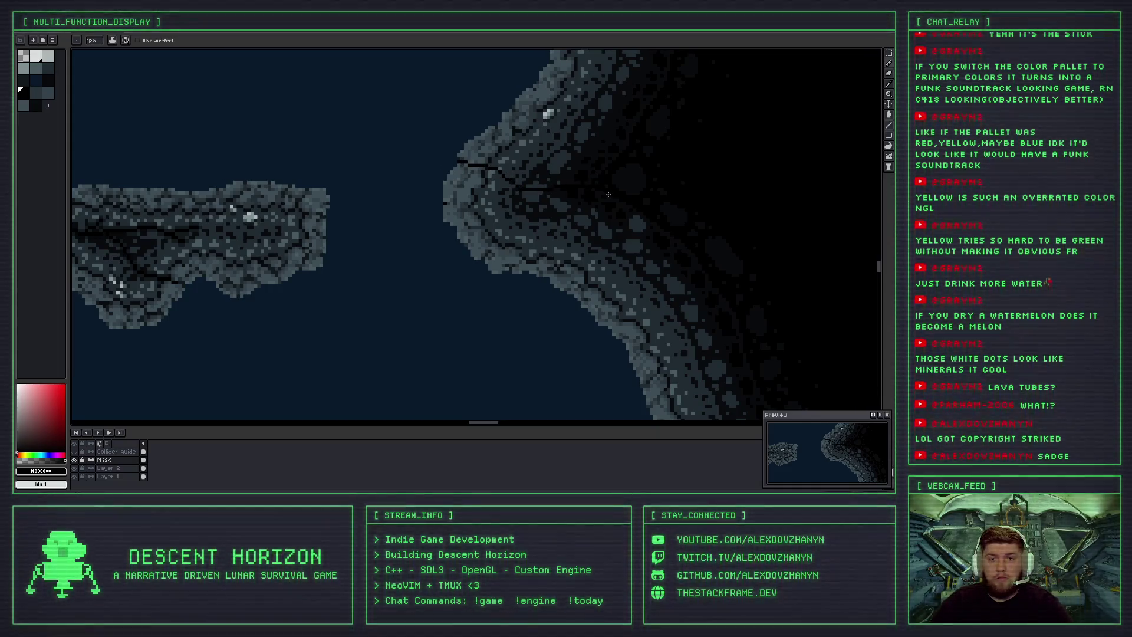
# Add a branching dark crack off it along the wall's edge facing the island.
pyautogui.scroll(-1, 608, 194)
pyautogui.scroll(1, 562, 194)
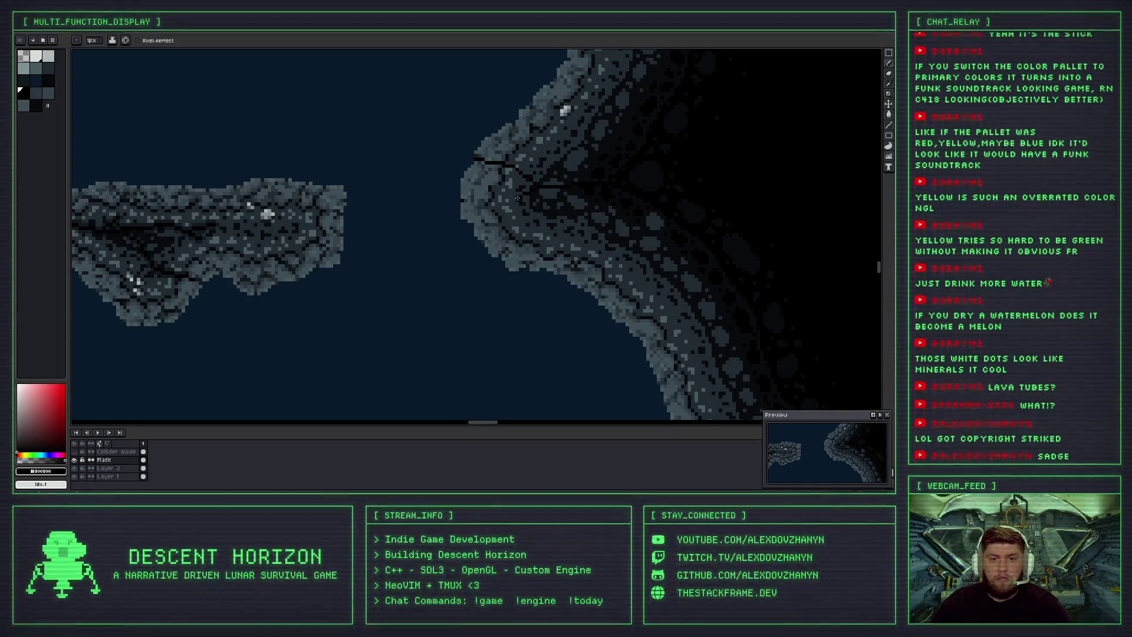
pyautogui.moveTo(517, 201); pyautogui.dragTo(478, 209)
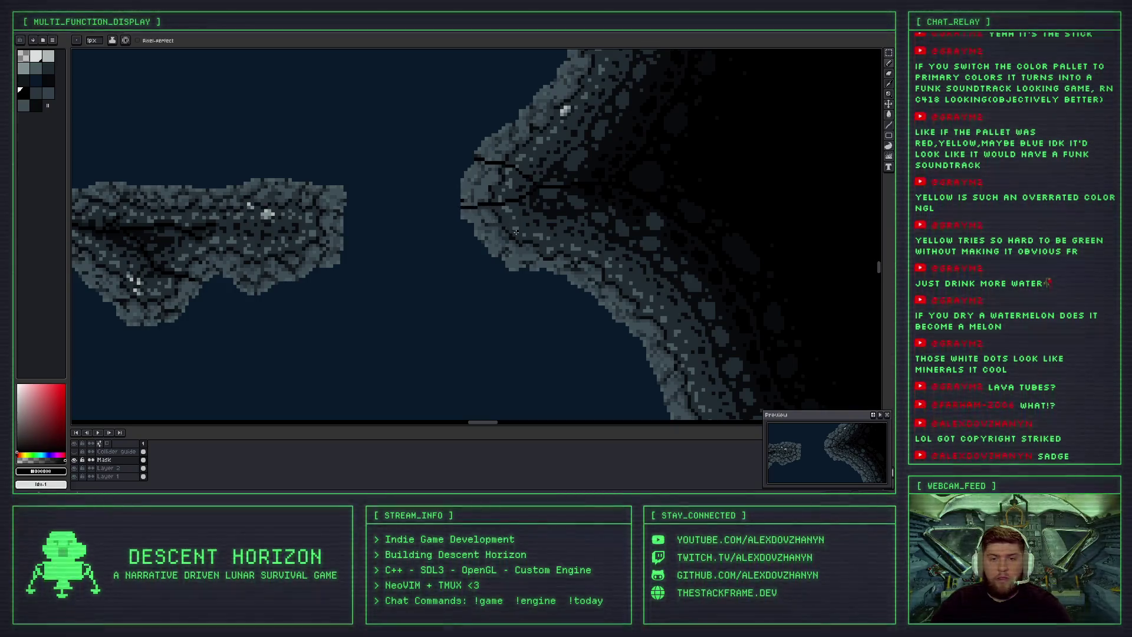
pyautogui.scroll(-4, 516, 231)
pyautogui.scroll(2, 524, 243)
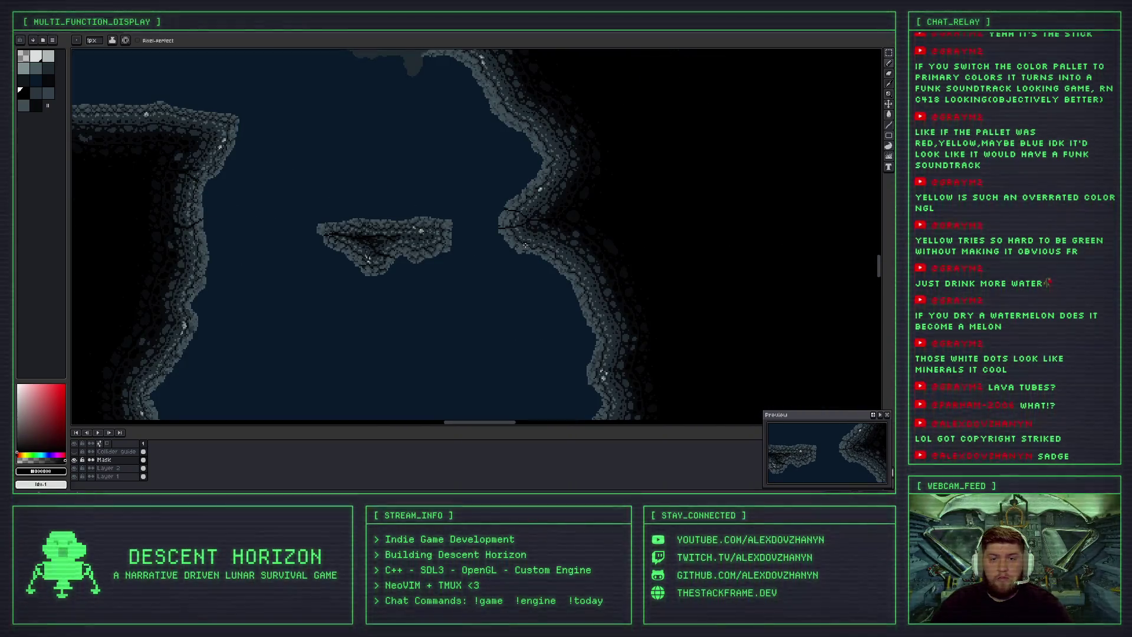
pyautogui.scroll(2, 521, 236)
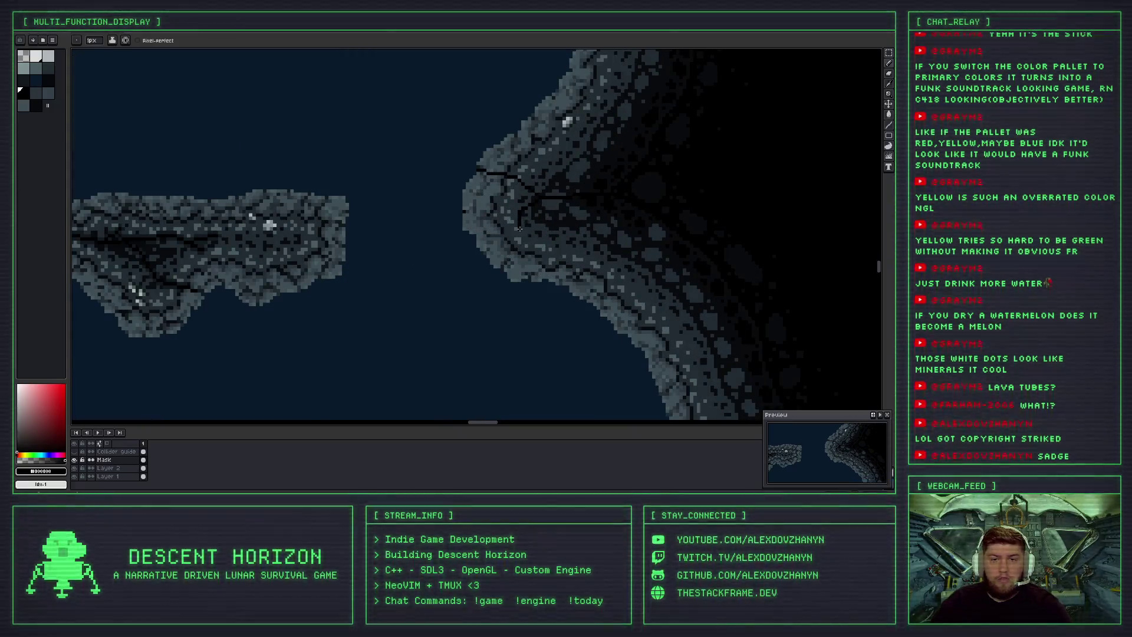
pyautogui.scroll(1, 530, 212)
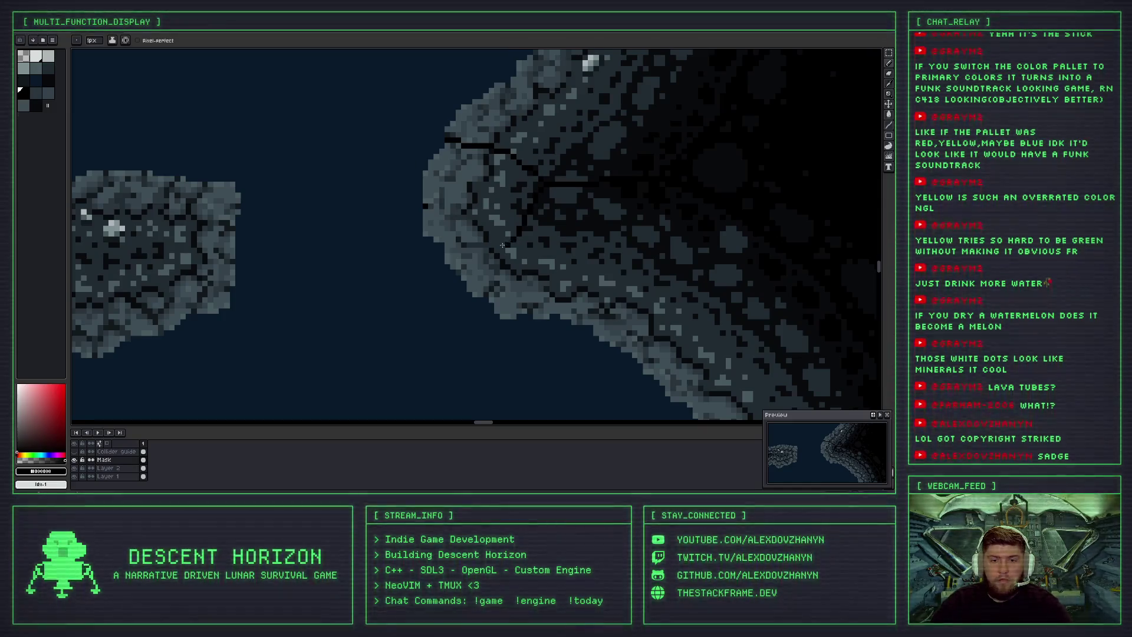
# Undo the stray stroke and extend a short dark crack along the rock edge.
pyautogui.hotkey('ctrl', 'z')
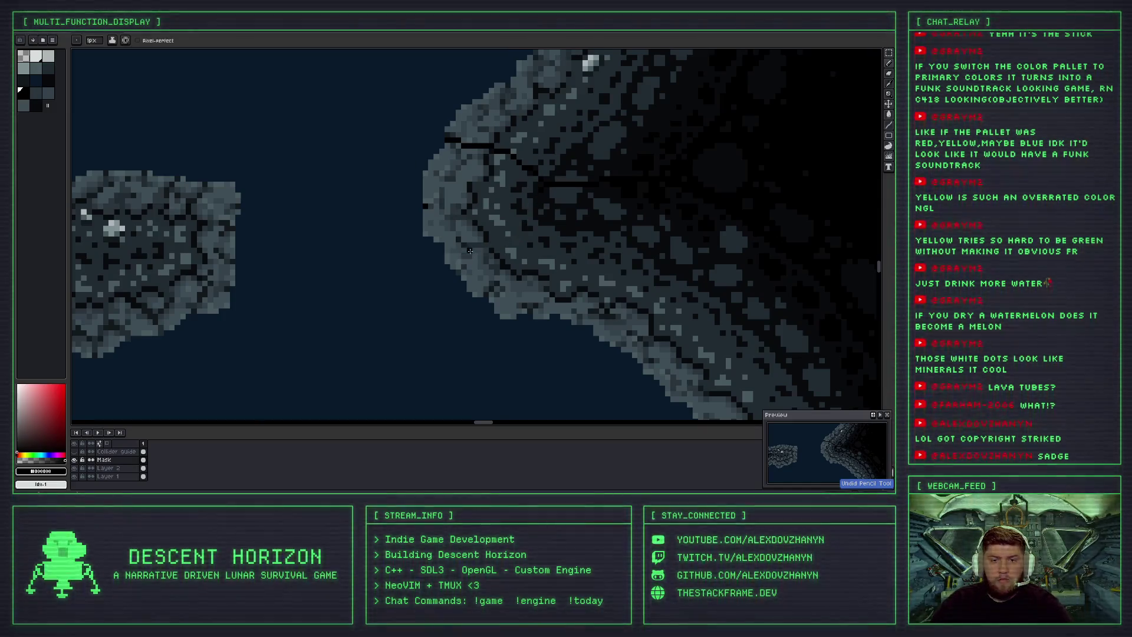
pyautogui.keyDown('shift'); pyautogui.click(484, 249); pyautogui.keyUp('shift')
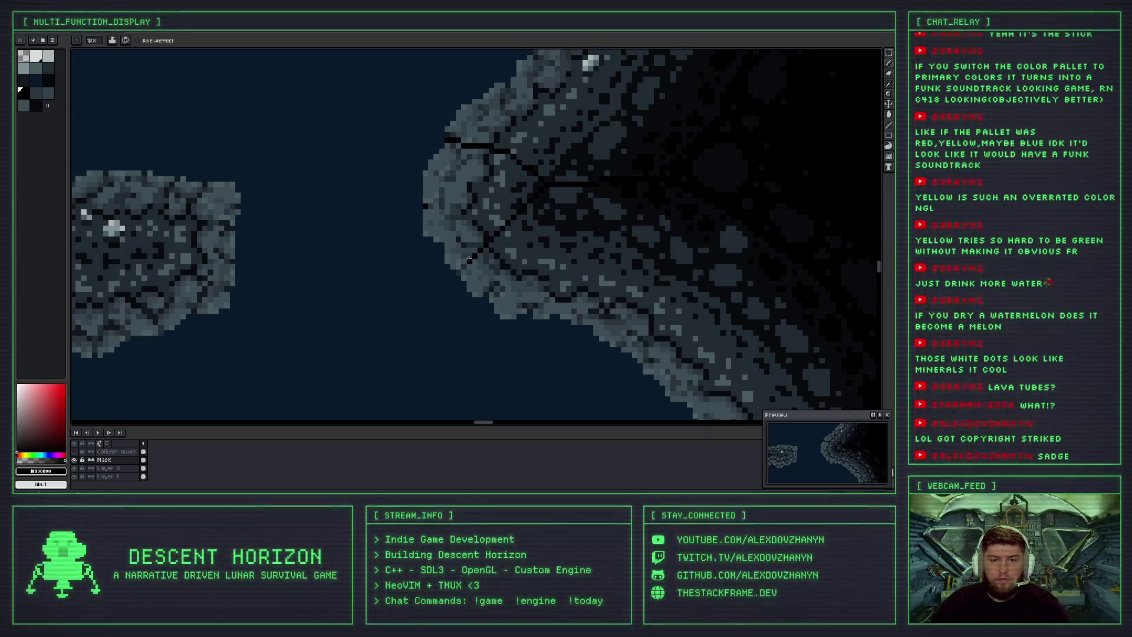
pyautogui.moveTo(490, 248); pyautogui.dragTo(444, 259)
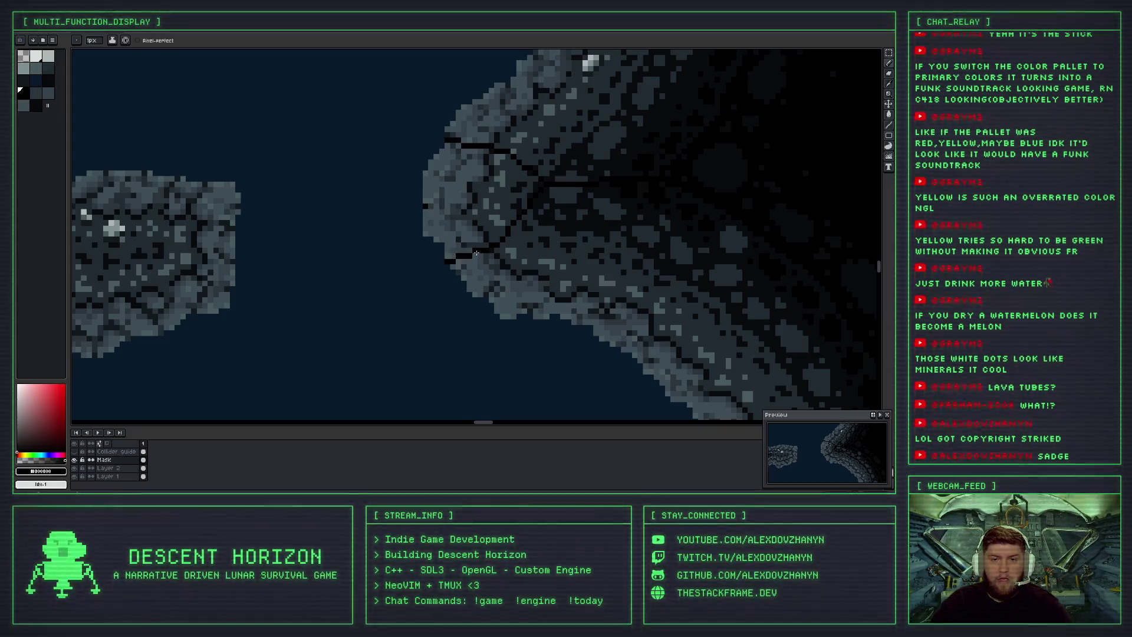
pyautogui.scroll(-3, 476, 253)
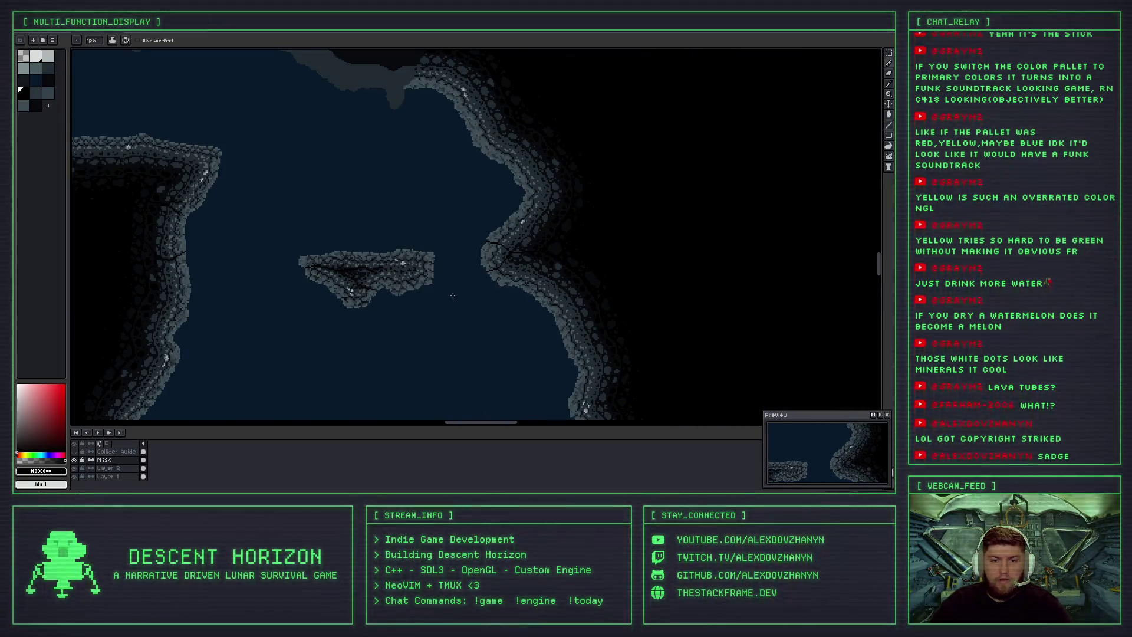
pyautogui.scroll(-2, 508, 252)
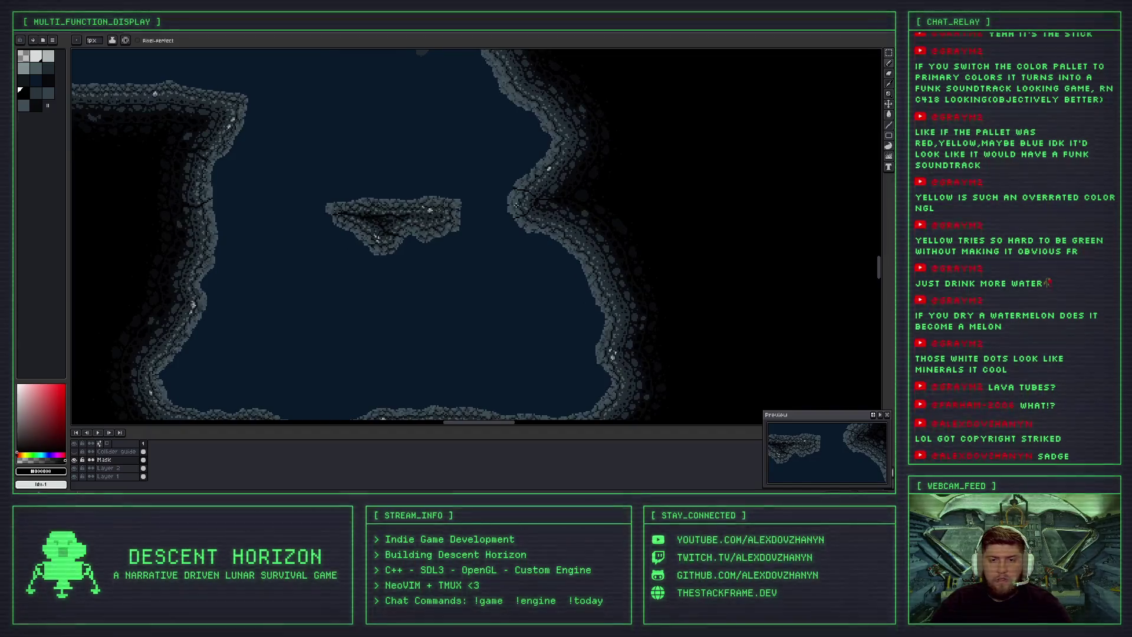
pyautogui.scroll(4, 518, 186)
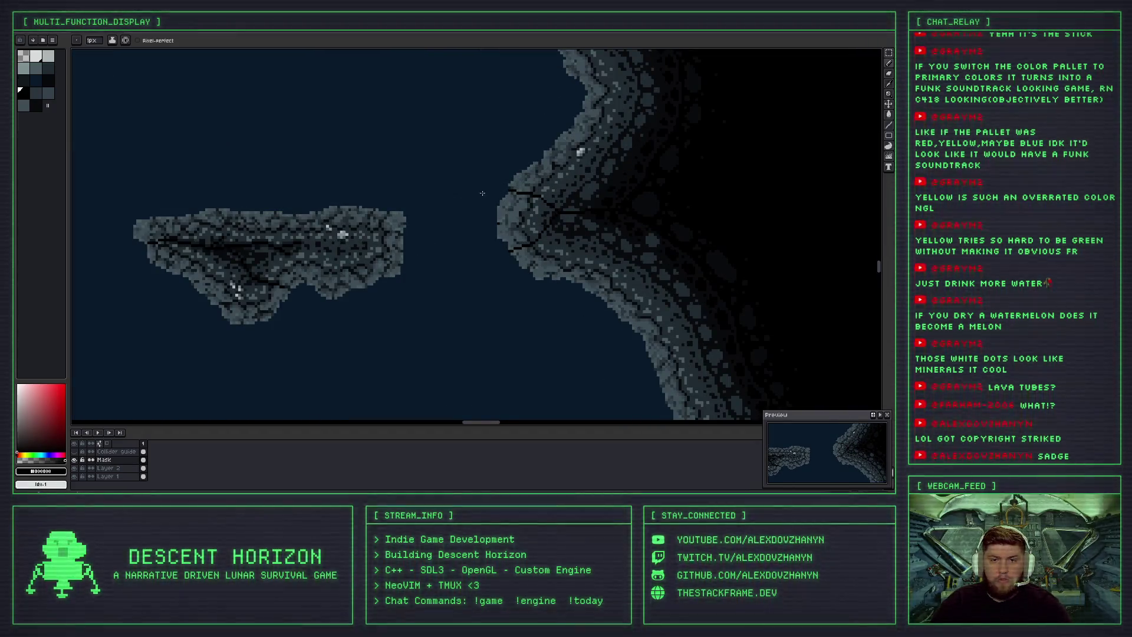
# Try two dark lines running leftward from the wall, then undo them.
pyautogui.moveTo(496, 189)
pyautogui.mouseDown()
pyautogui.moveTo(448, 192)
pyautogui.moveTo(414, 217)
pyautogui.mouseUp()
pyautogui.moveTo(502, 254); pyautogui.dragTo(454, 274)
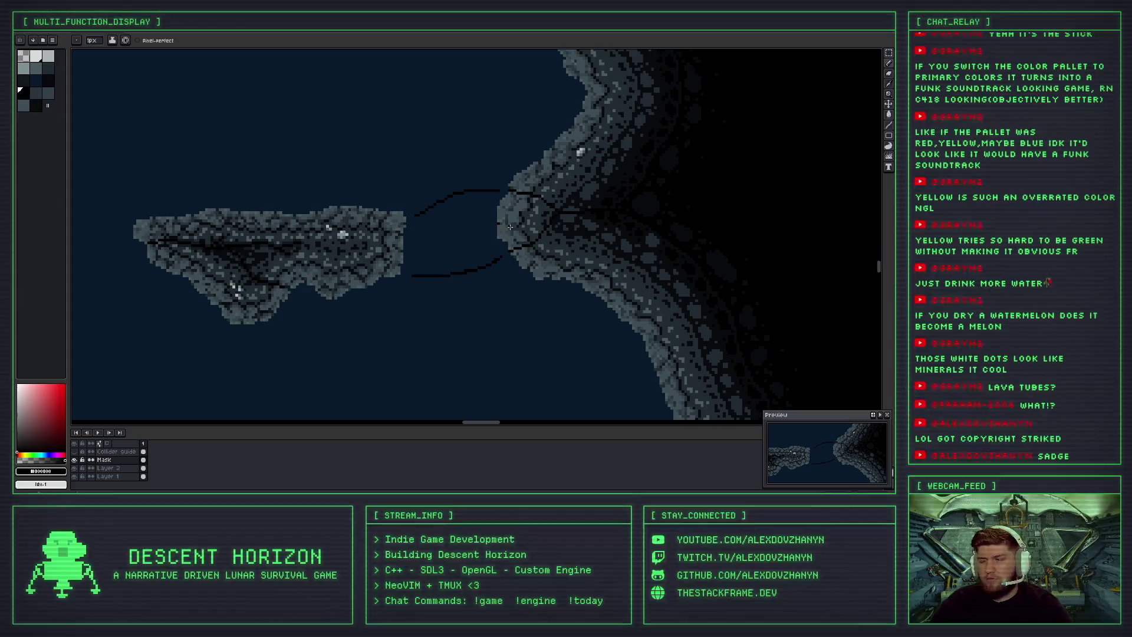
pyautogui.hotkey('ctrl', 'z')
pyautogui.hotkey('ctrl', 'z')
pyautogui.scroll(-1, 520, 253)
pyautogui.scroll(-1, 519, 253)
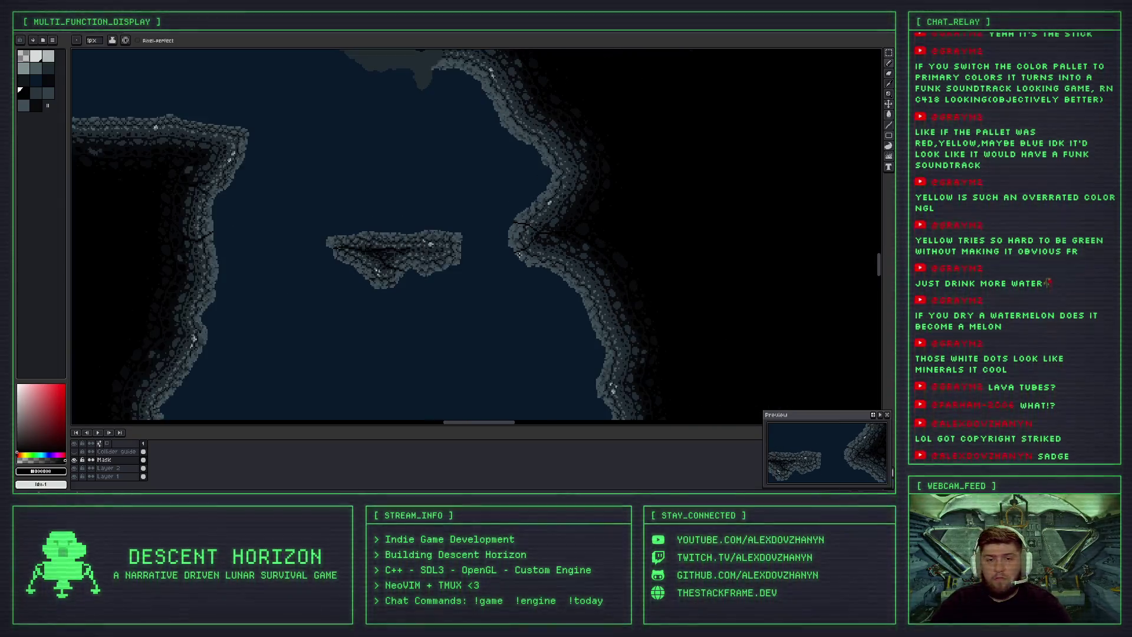
pyautogui.scroll(2, 518, 260)
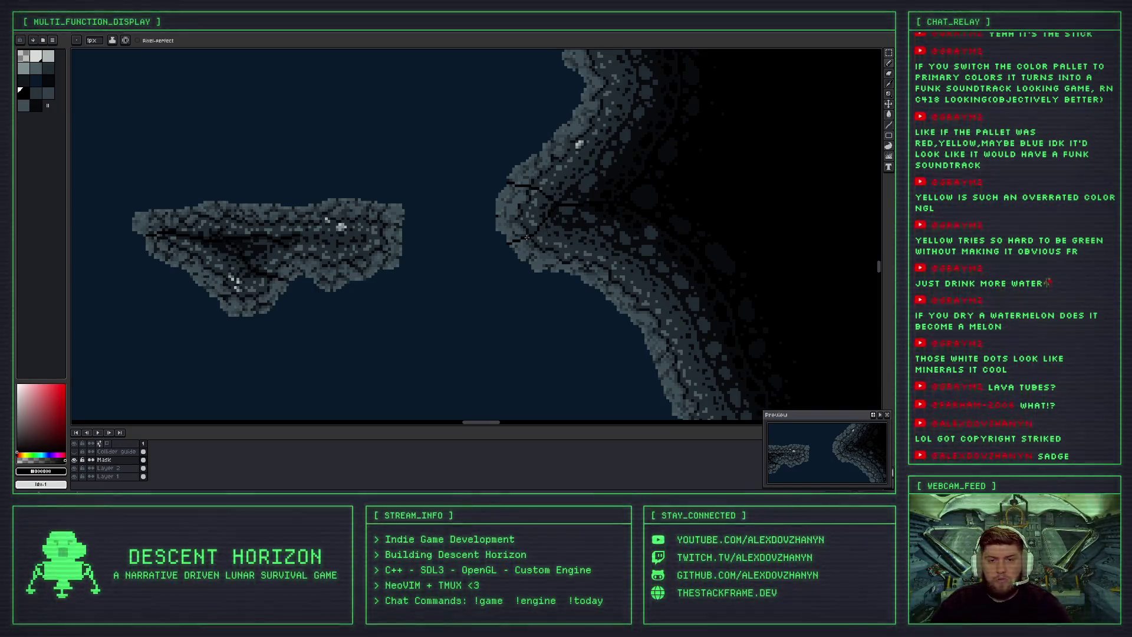
pyautogui.scroll(1, 548, 199)
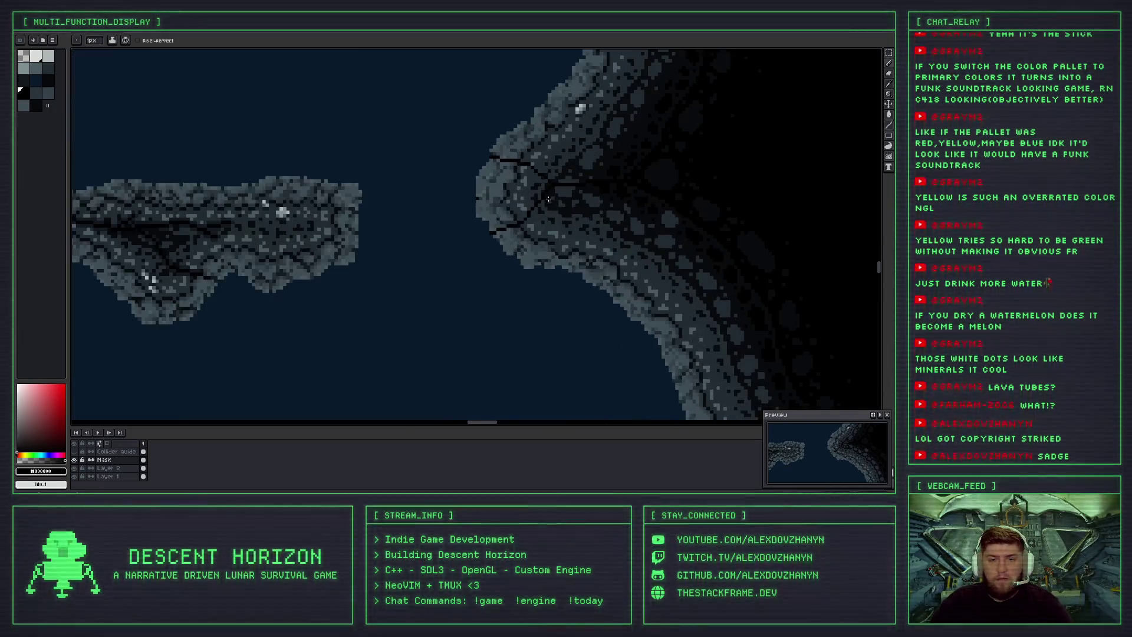
pyautogui.scroll(3, 548, 199)
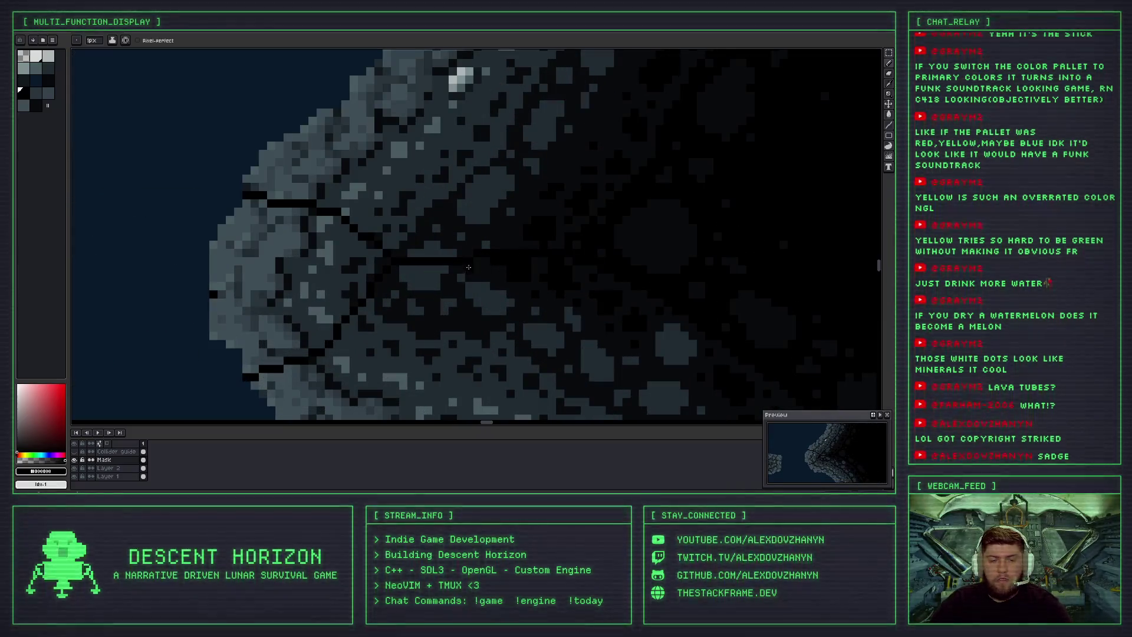
pyautogui.scroll(-5, 468, 267)
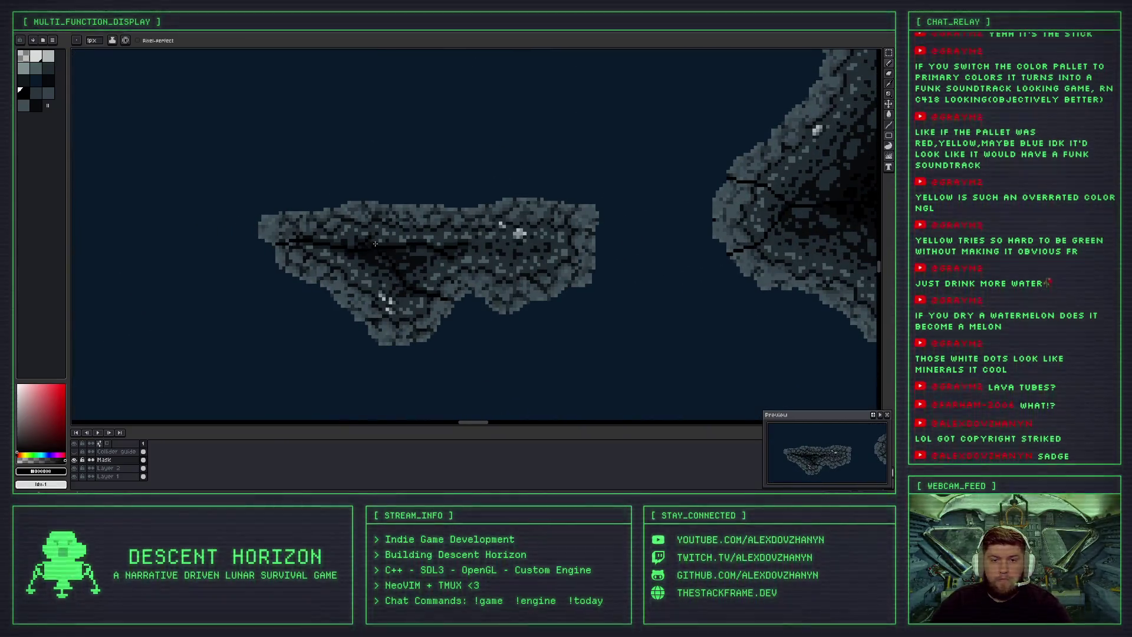
pyautogui.scroll(4, 375, 243)
pyautogui.scroll(-3, 374, 244)
# Paint a dark navy strip along the crack and extend it upward into the wall.
pyautogui.moveTo(513, 257); pyautogui.dragTo(219, 257)
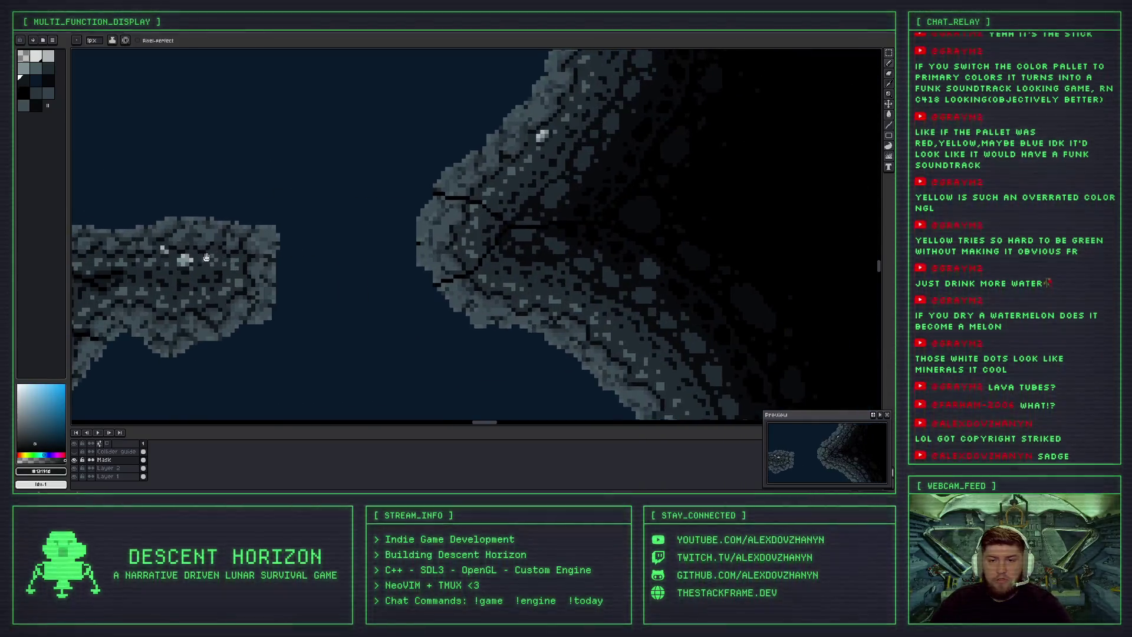
pyautogui.scroll(3, 483, 210)
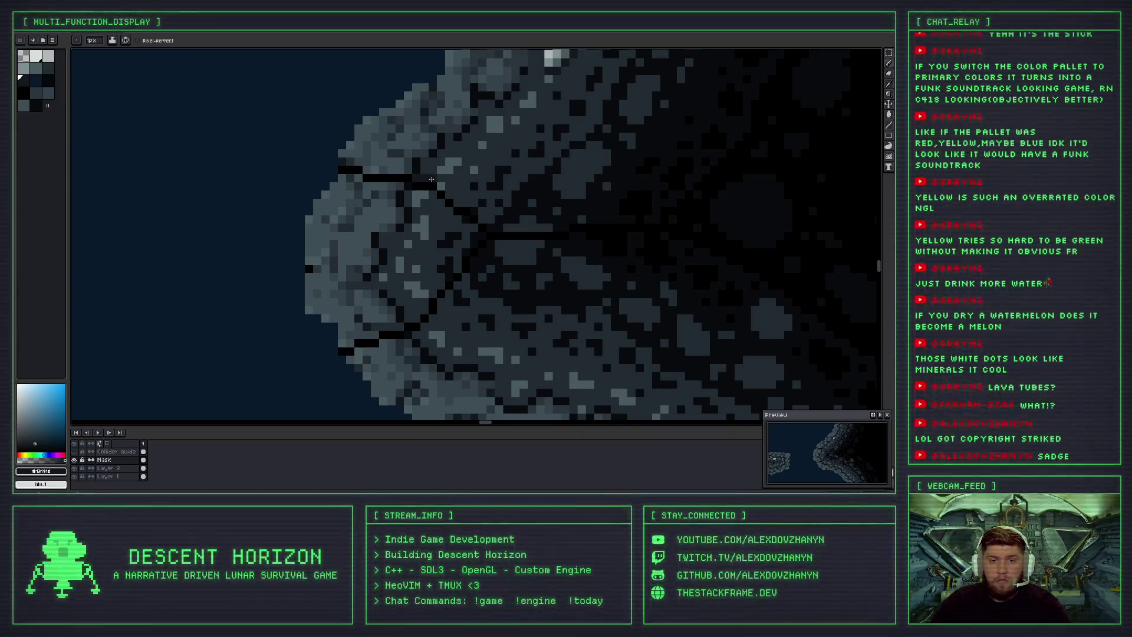
pyautogui.scroll(3, 430, 179)
pyautogui.moveTo(395, 180)
pyautogui.mouseDown()
pyautogui.moveTo(371, 180)
pyautogui.moveTo(411, 180)
pyautogui.moveTo(442, 161)
pyautogui.moveTo(462, 182)
pyautogui.moveTo(441, 204)
pyautogui.moveTo(490, 201)
pyautogui.moveTo(498, 216)
pyautogui.moveTo(465, 227)
pyautogui.moveTo(501, 247)
pyautogui.moveTo(545, 225)
pyautogui.moveTo(534, 227)
pyautogui.moveTo(551, 247)
pyautogui.moveTo(528, 287)
pyautogui.mouseUp()
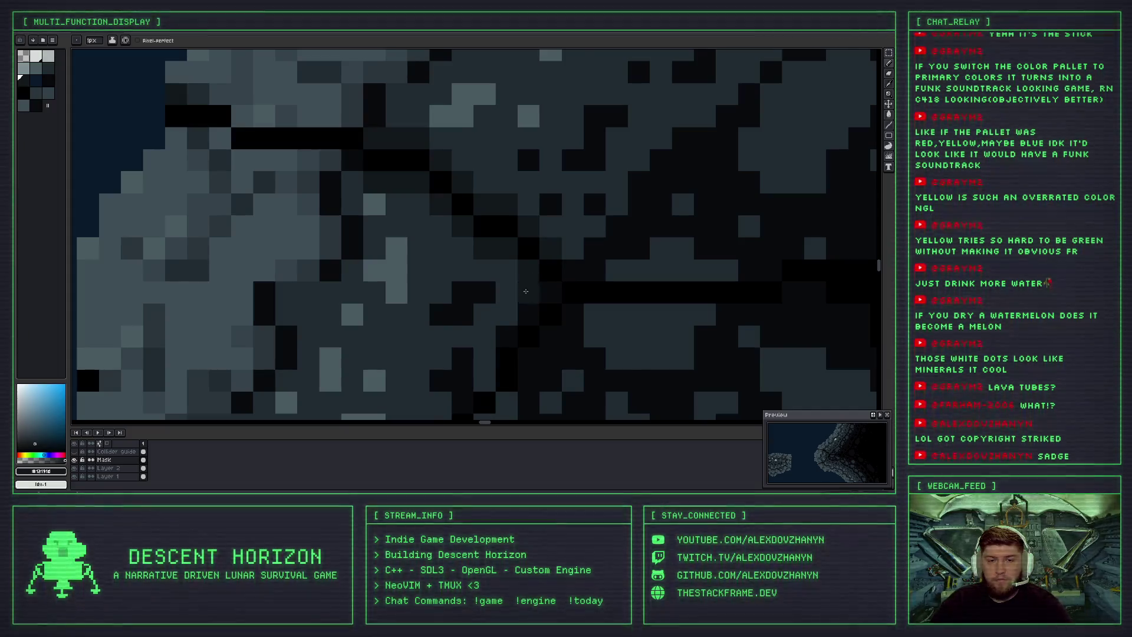
pyautogui.scroll(-2, 497, 181)
pyautogui.scroll(-2, 477, 218)
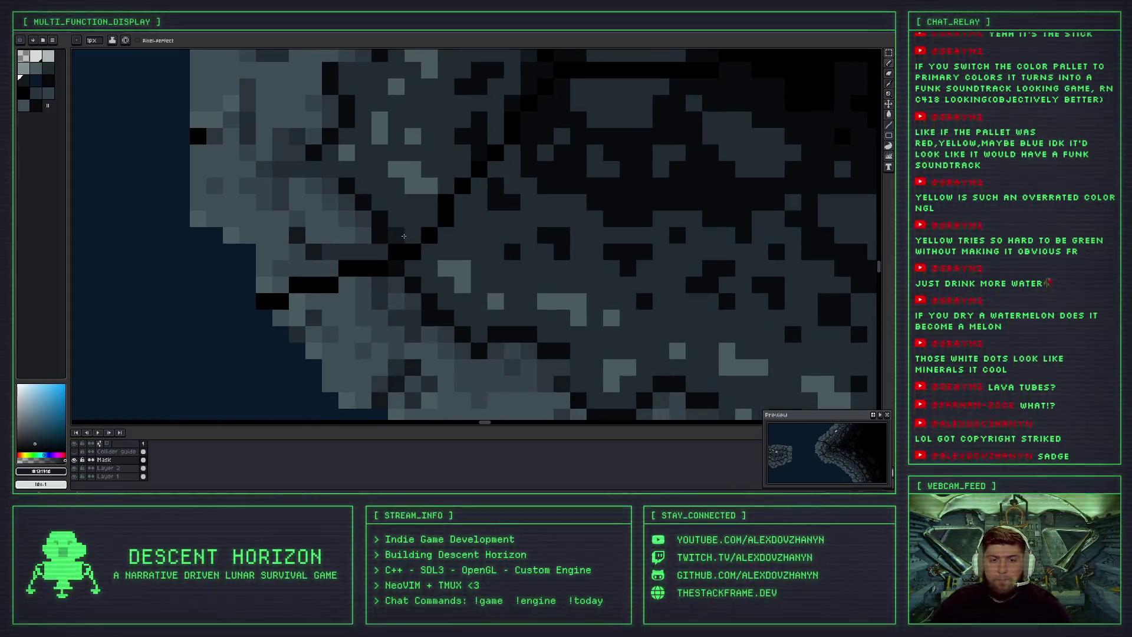
pyautogui.moveTo(415, 236)
pyautogui.mouseDown()
pyautogui.moveTo(421, 268)
pyautogui.moveTo(431, 225)
pyautogui.moveTo(459, 216)
pyautogui.moveTo(433, 200)
pyautogui.moveTo(495, 169)
pyautogui.moveTo(511, 137)
pyautogui.moveTo(440, 238)
pyautogui.mouseUp()
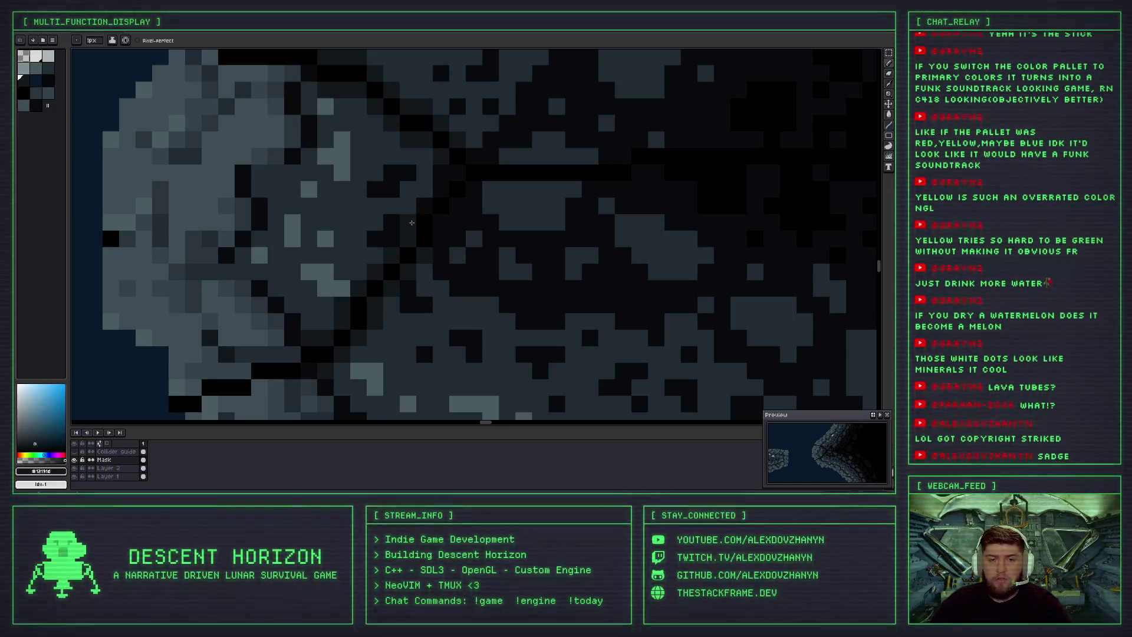
# Darken two horizontal runs of pixels to carry the cracks into the wall interior.
pyautogui.scroll(-2, 411, 223)
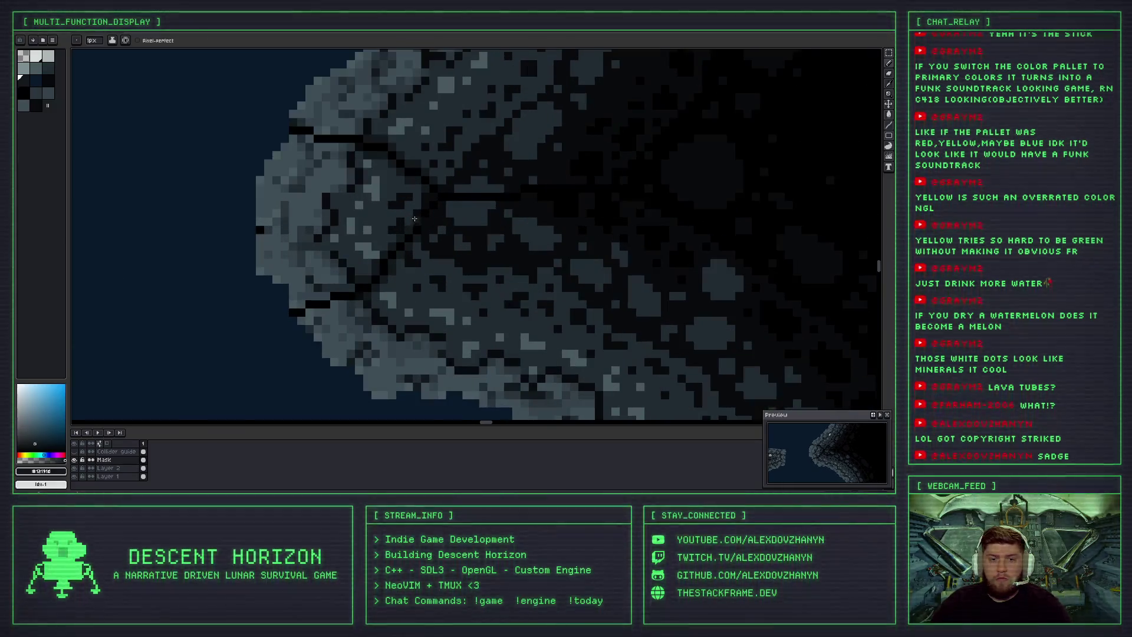
pyautogui.scroll(2, 414, 223)
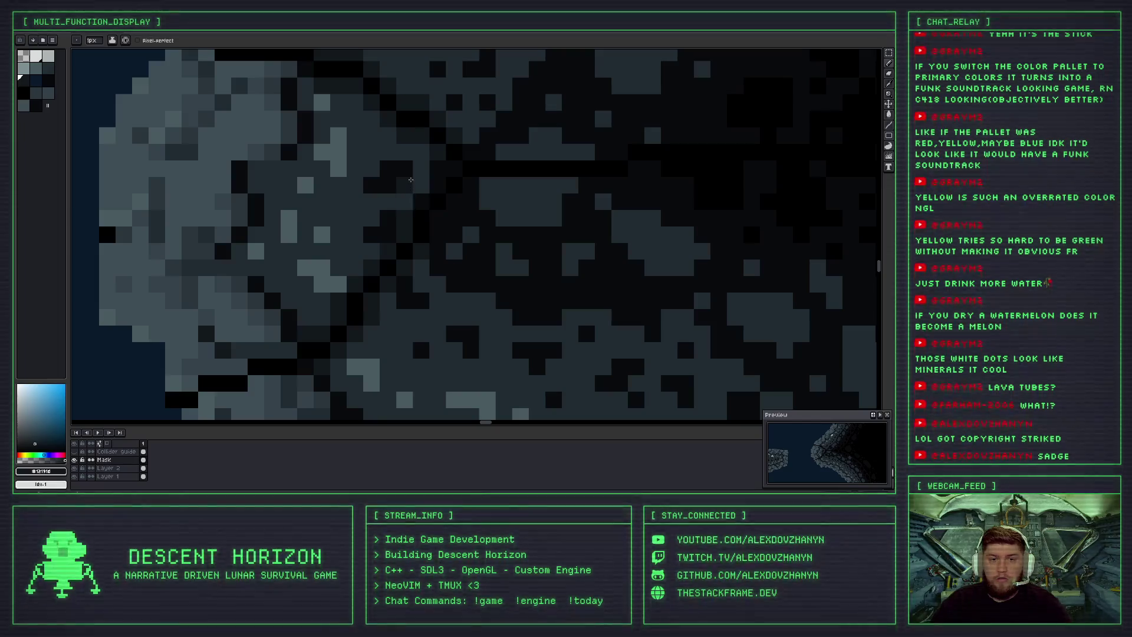
pyautogui.scroll(-2, 422, 181)
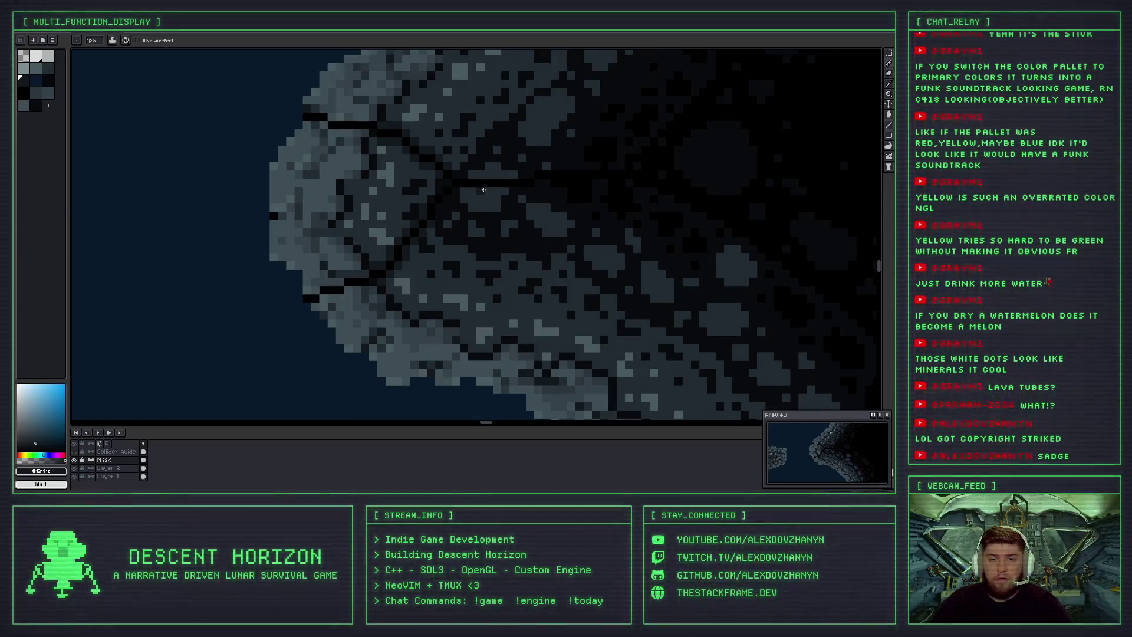
pyautogui.scroll(2, 483, 189)
pyautogui.moveTo(449, 187); pyautogui.dragTo(554, 190)
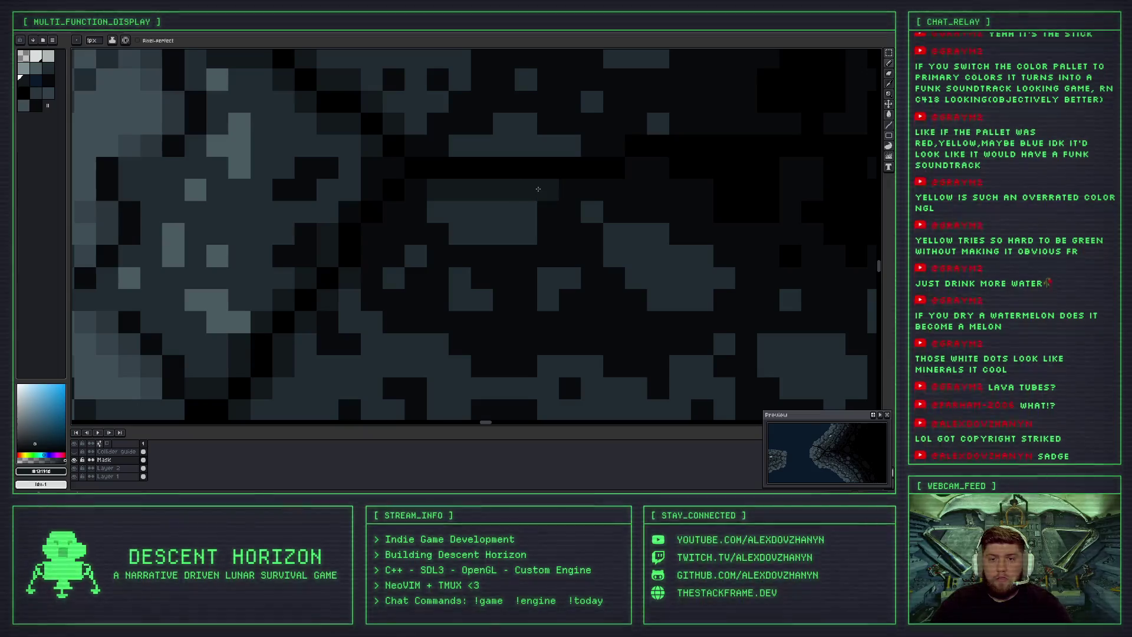
pyautogui.moveTo(460, 145); pyautogui.dragTo(575, 149)
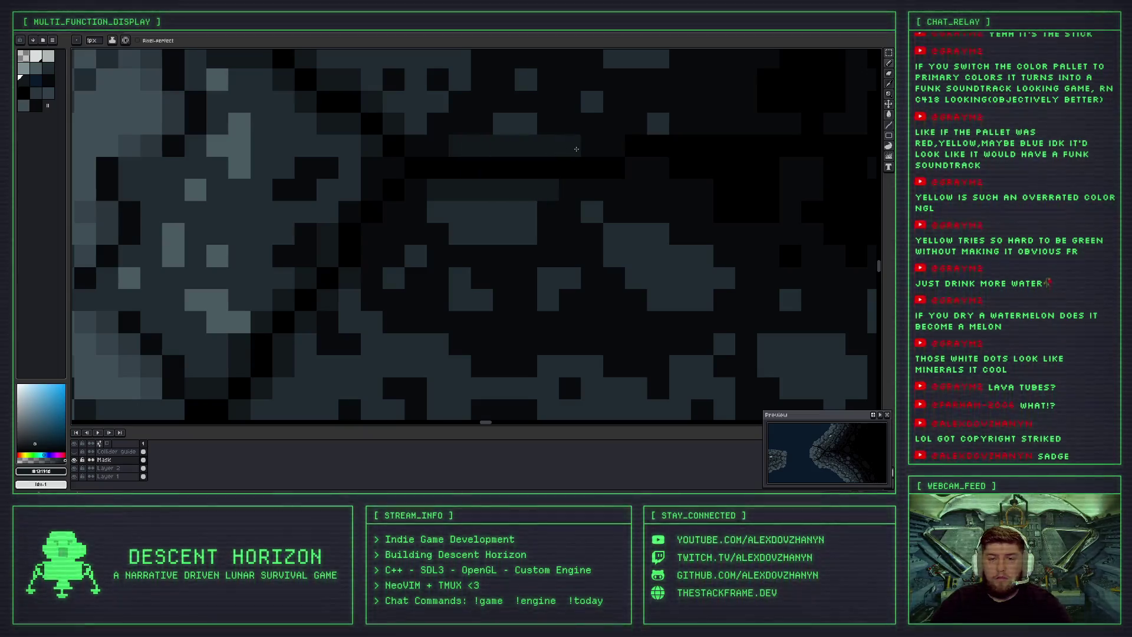
# Pan and zoom across the rock to inspect the extended cracks.
pyautogui.scroll(-2, 576, 149)
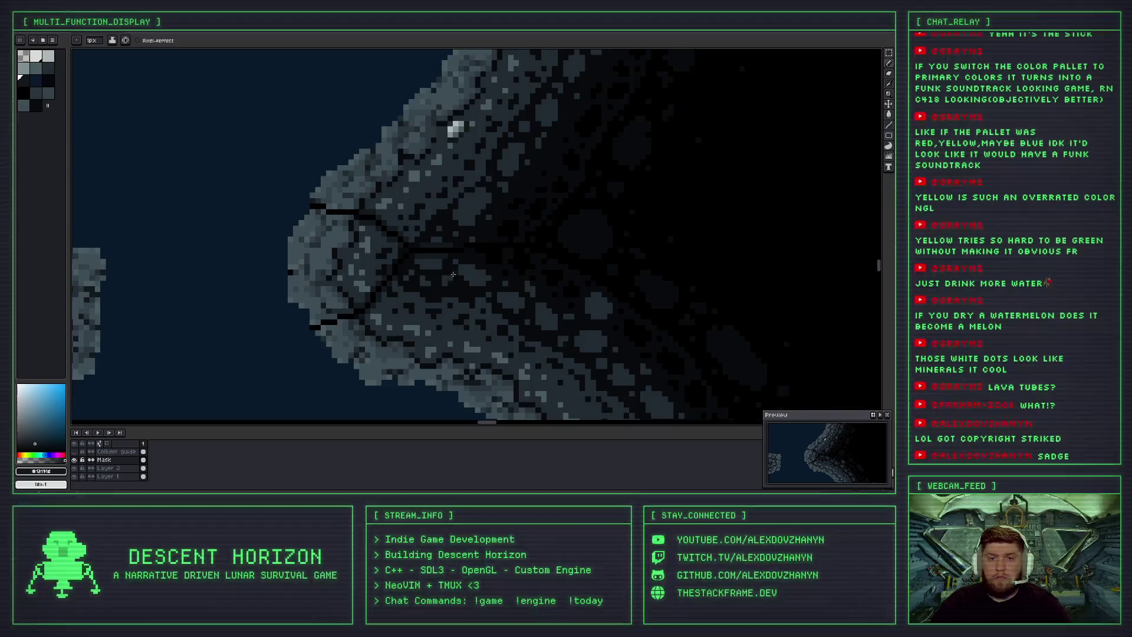
pyautogui.scroll(-2, 451, 275)
pyautogui.scroll(2, 421, 224)
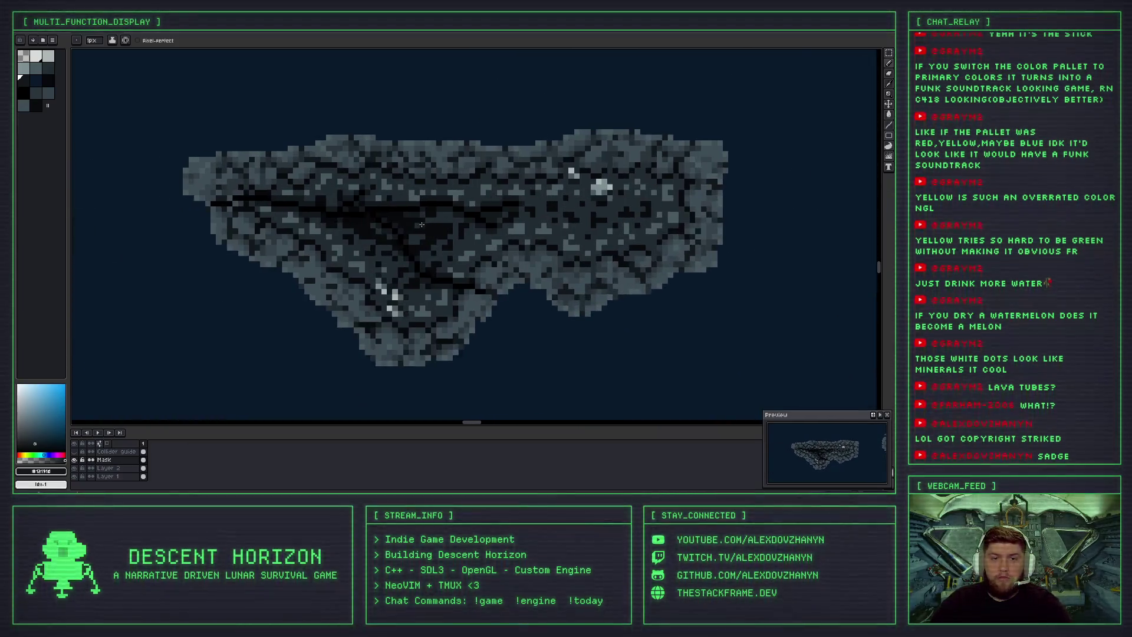
pyautogui.scroll(3, 421, 224)
pyautogui.scroll(-2, 341, 195)
pyautogui.moveTo(141, 231); pyautogui.dragTo(281, 240)
pyautogui.scroll(-1, 520, 232)
pyautogui.scroll(3, 404, 237)
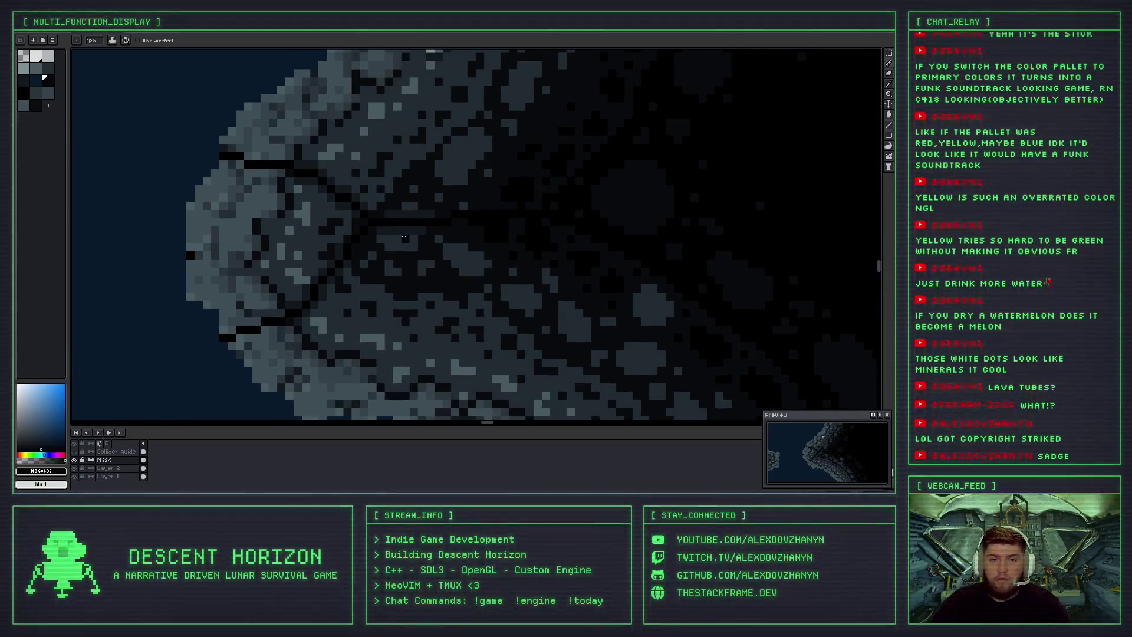
pyautogui.scroll(2, 404, 236)
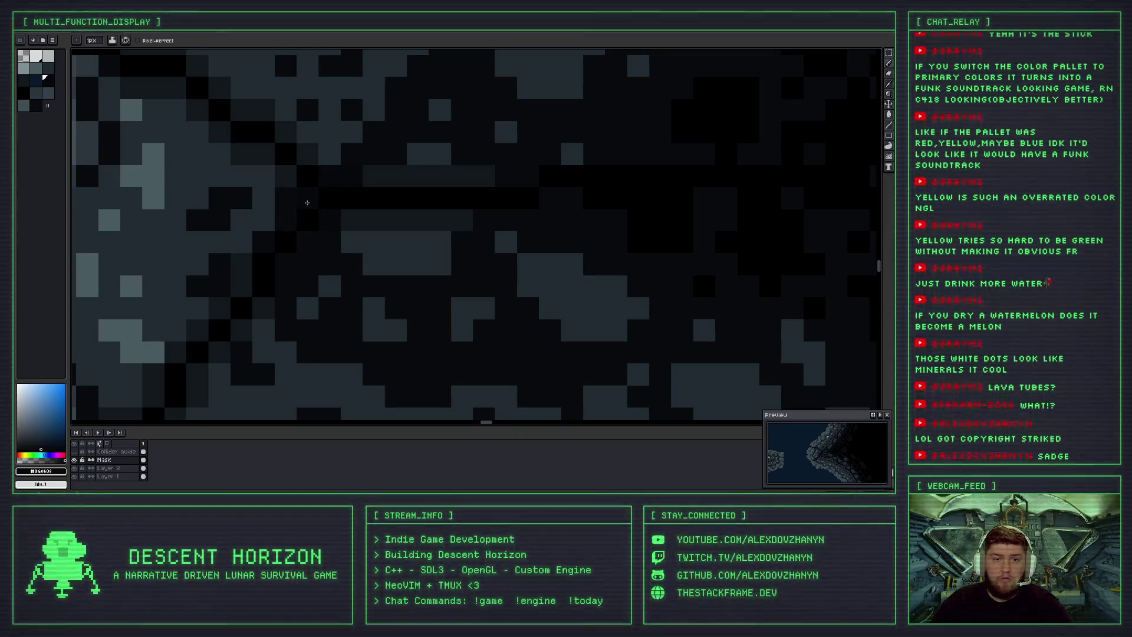
pyautogui.moveTo(351, 248); pyautogui.dragTo(416, 205)
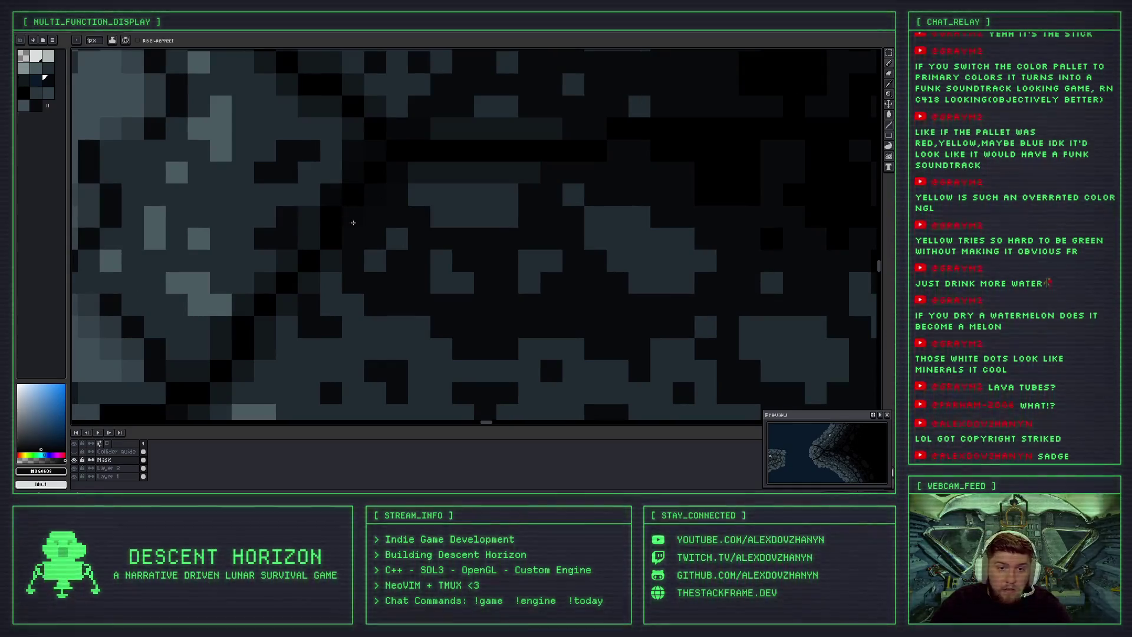
pyautogui.scroll(-3, 349, 216)
pyautogui.scroll(3, 442, 187)
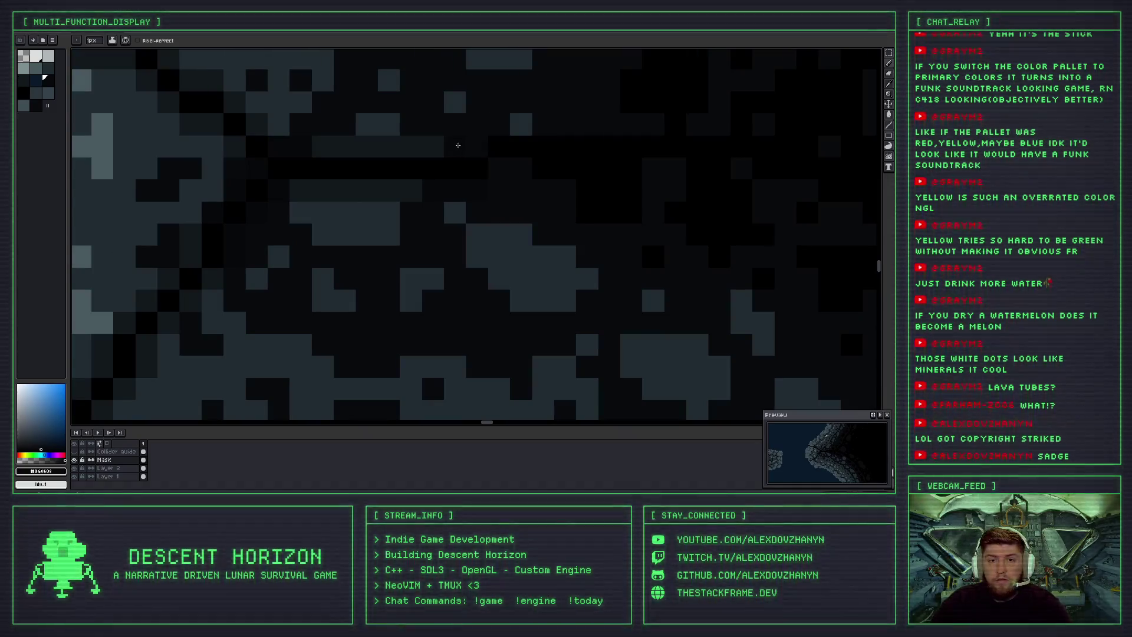
pyautogui.scroll(2, 563, 174)
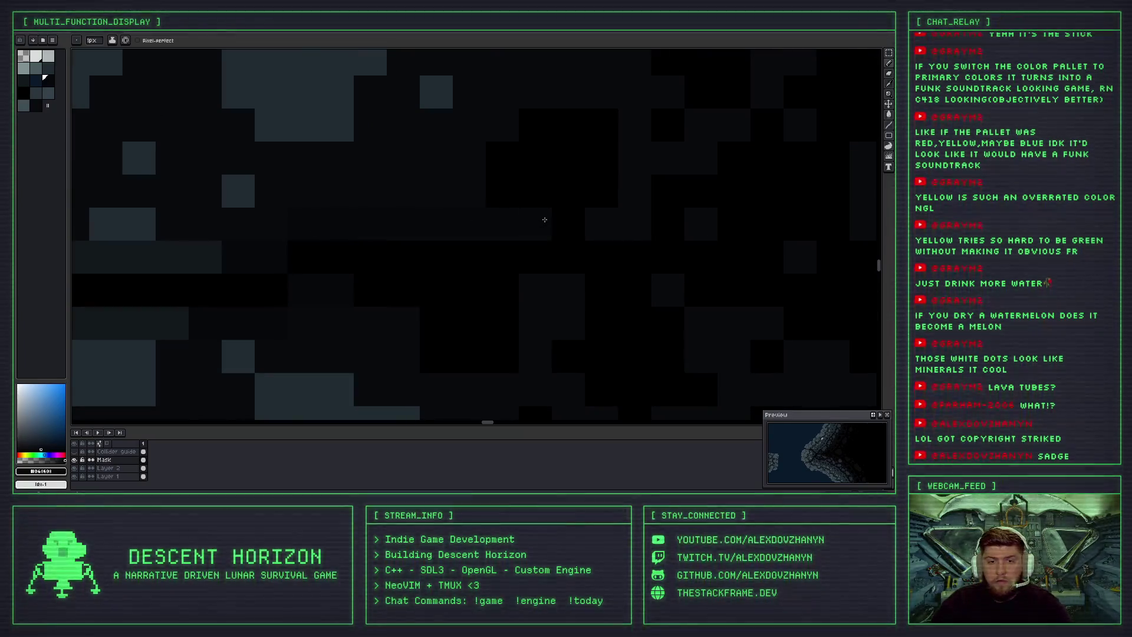
# Sample a dark colour from the rock wall.
pyautogui.scroll(-1, 466, 271)
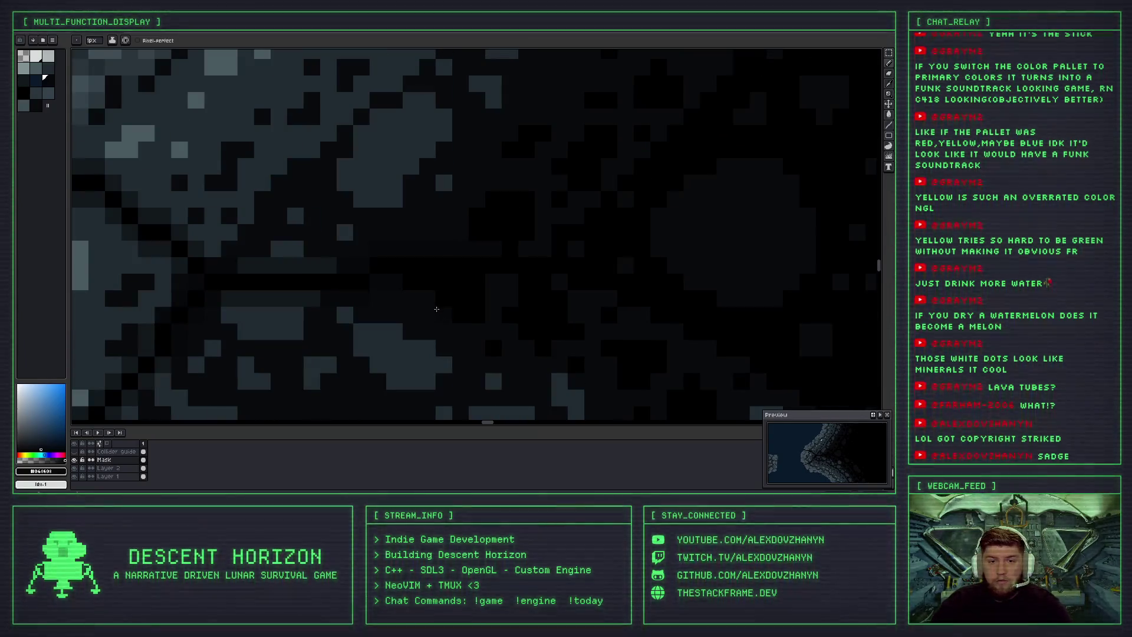
pyautogui.scroll(-2, 444, 315)
pyautogui.scroll(3, 422, 277)
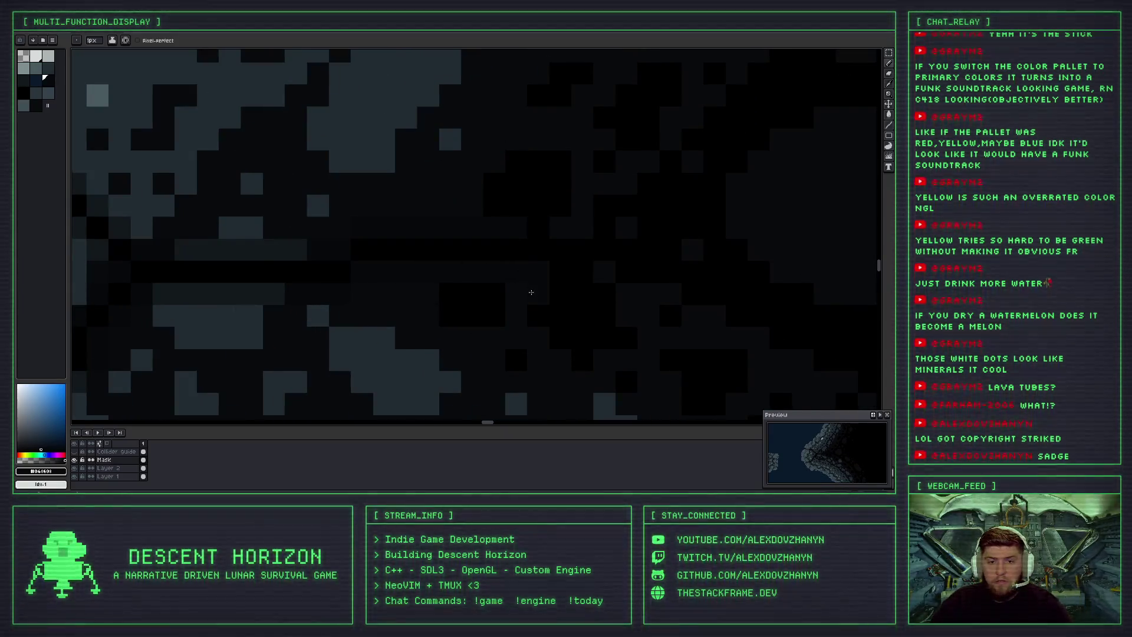
pyautogui.scroll(-2, 531, 292)
pyautogui.scroll(2, 333, 176)
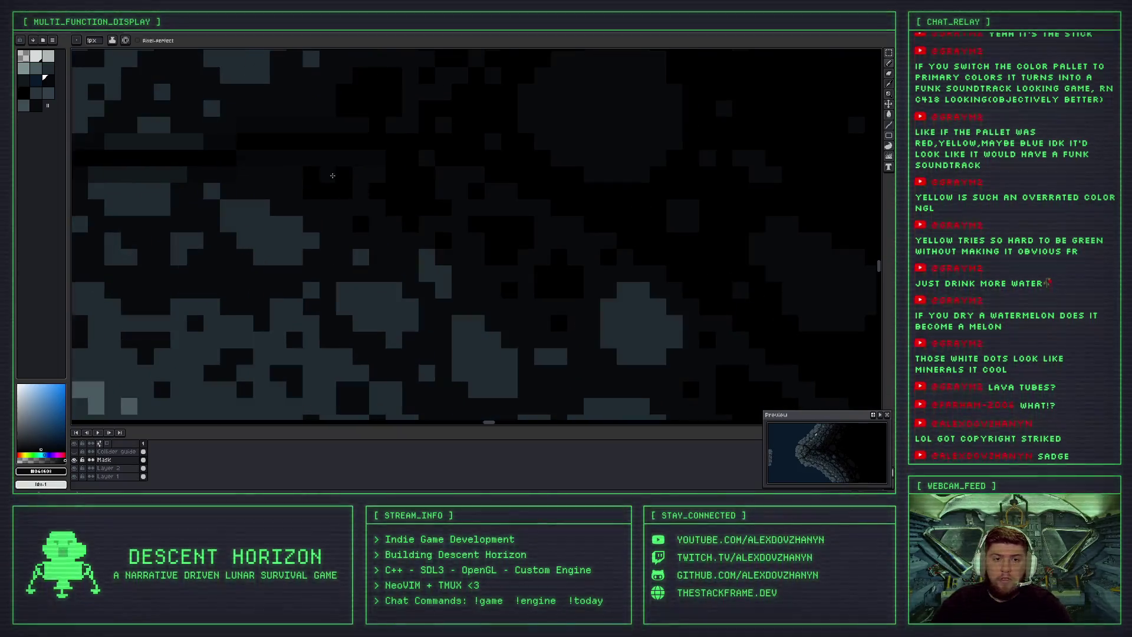
pyautogui.scroll(1, 354, 200)
pyautogui.keyDown('alt'); pyautogui.click(294, 221); pyautogui.keyUp('alt')
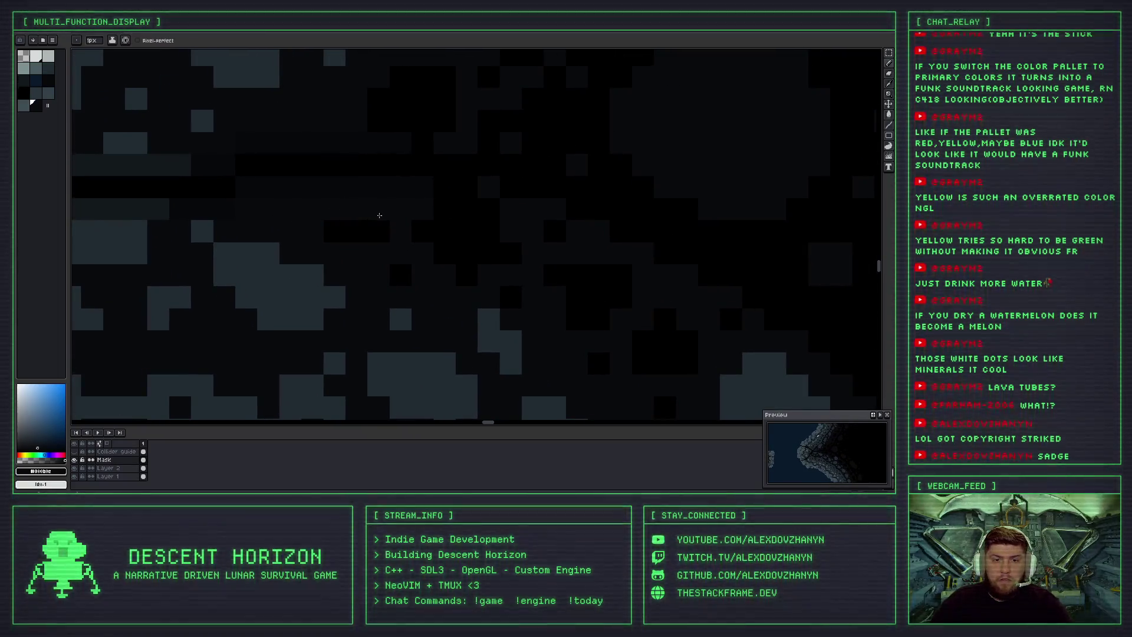
pyautogui.scroll(-1, 412, 200)
pyautogui.scroll(1, 424, 189)
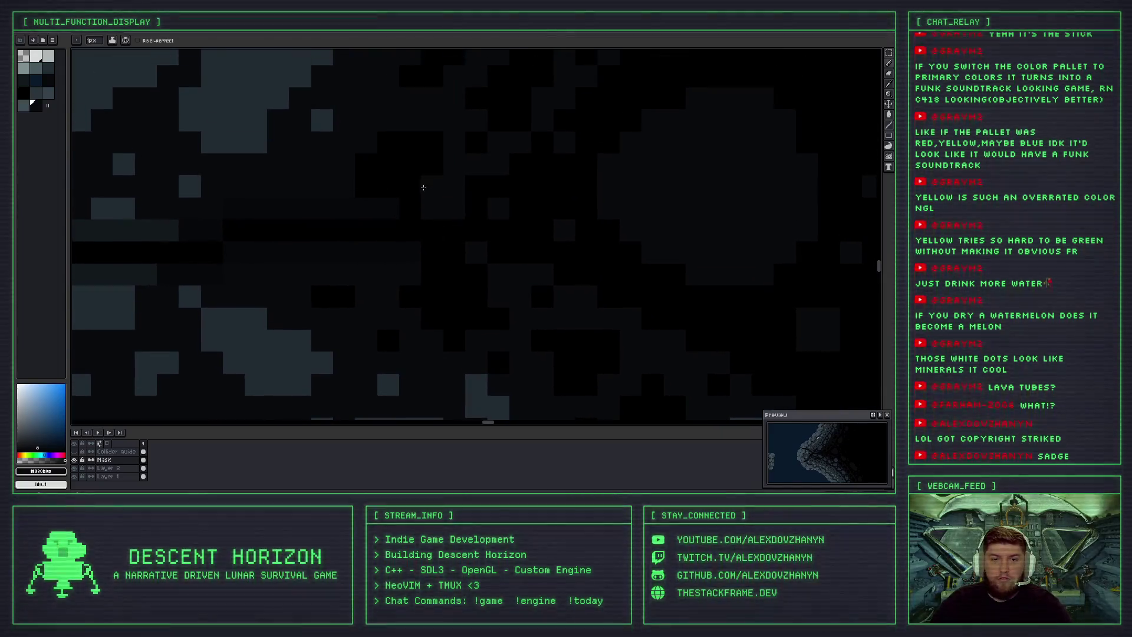
# Undo the last stroke, lighten two pixels in the dark interior, and sample near-black.
pyautogui.hotkey('ctrl', 'z')
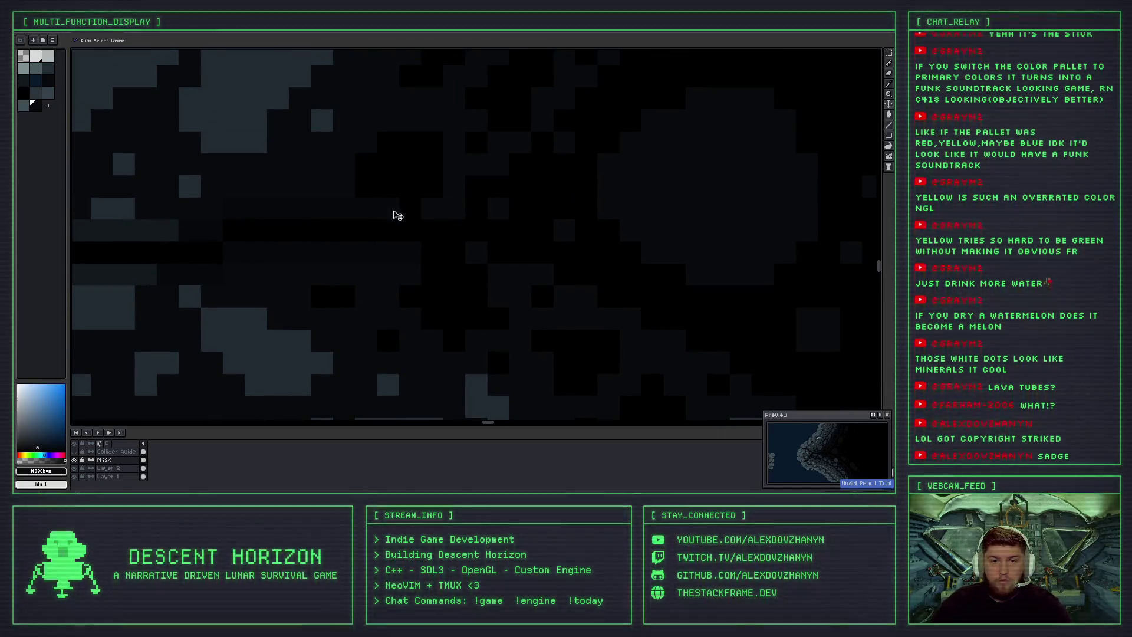
pyautogui.click(371, 224)
pyautogui.click(424, 227)
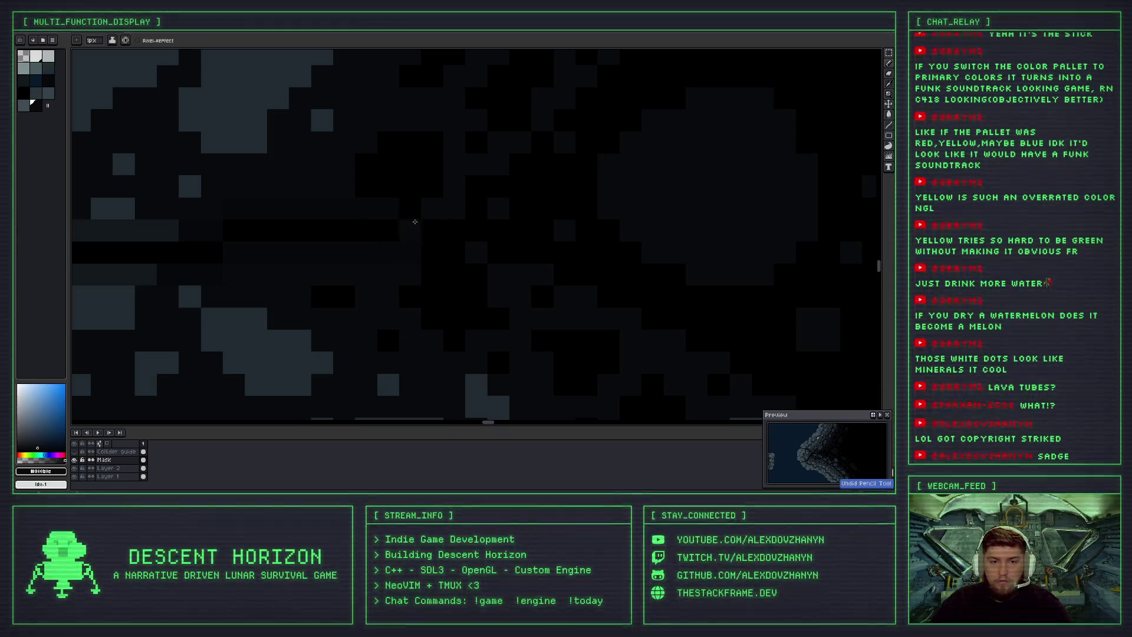
pyautogui.keyDown('alt'); pyautogui.click(386, 209); pyautogui.keyUp('alt')
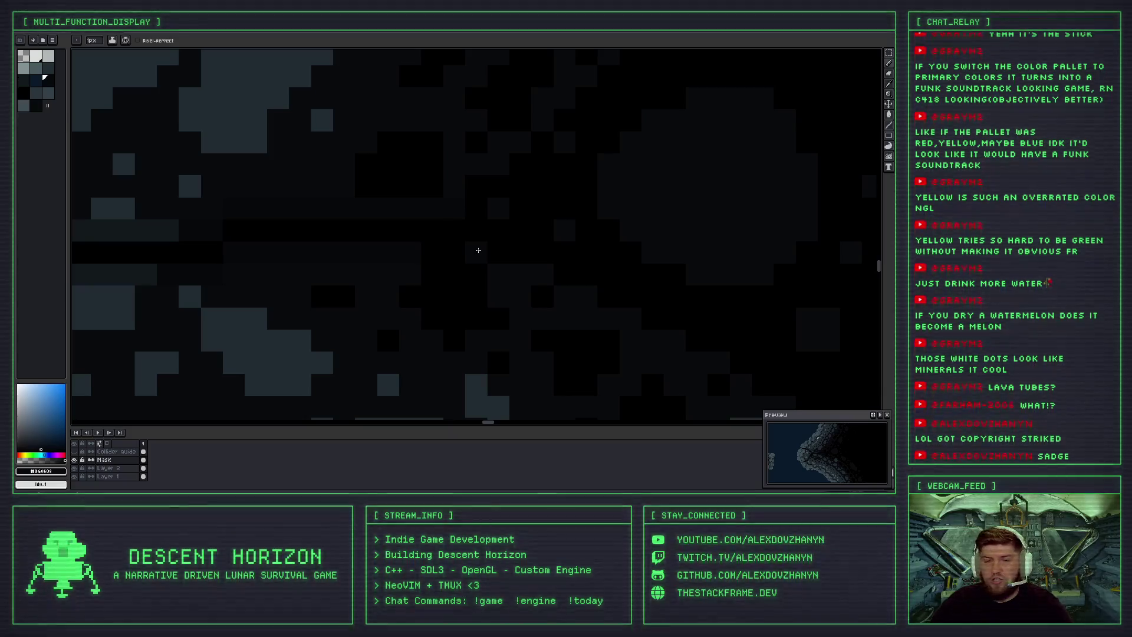
pyautogui.scroll(-3, 420, 253)
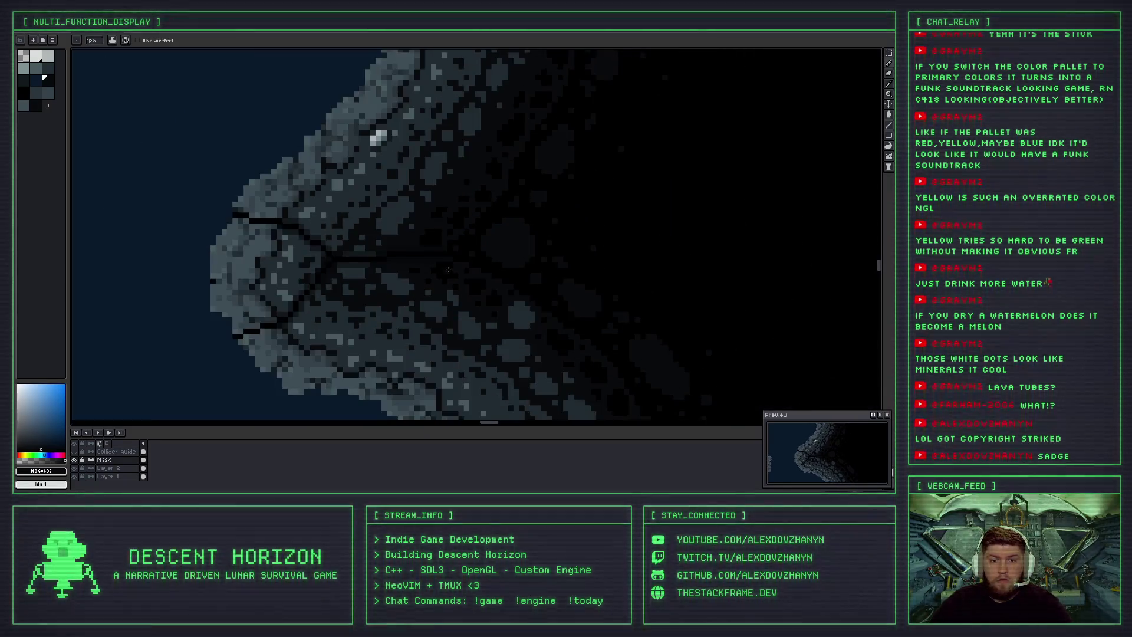
# Eyedrop a black pixel in the rock to set the foreground colour to #000000.
pyautogui.scroll(-2, 436, 264)
pyautogui.scroll(3, 432, 265)
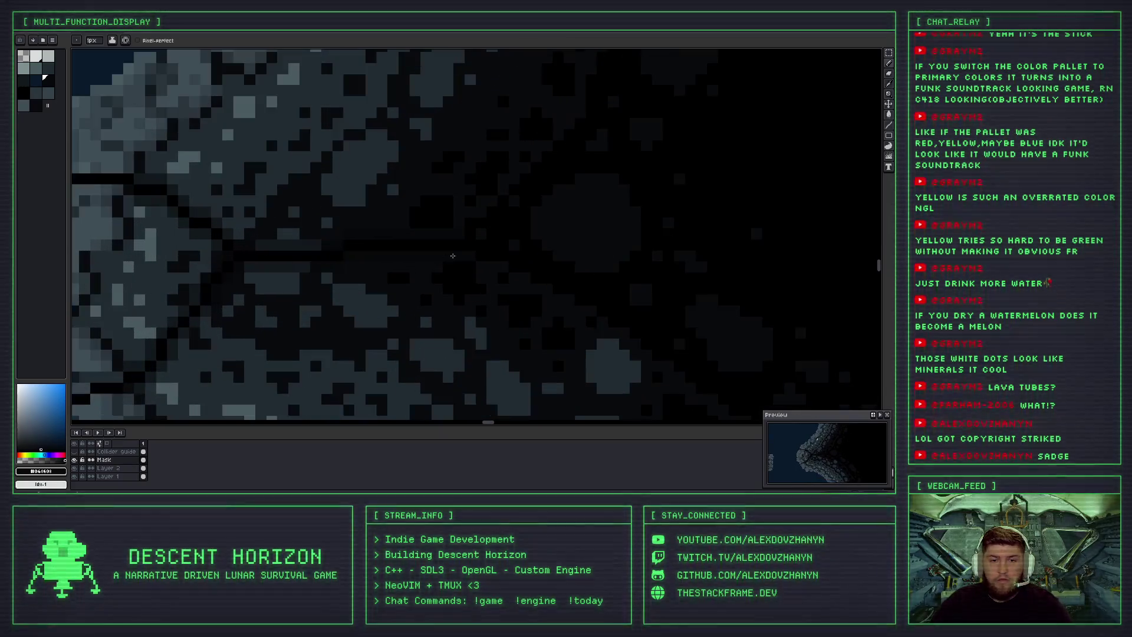
pyautogui.scroll(2, 434, 251)
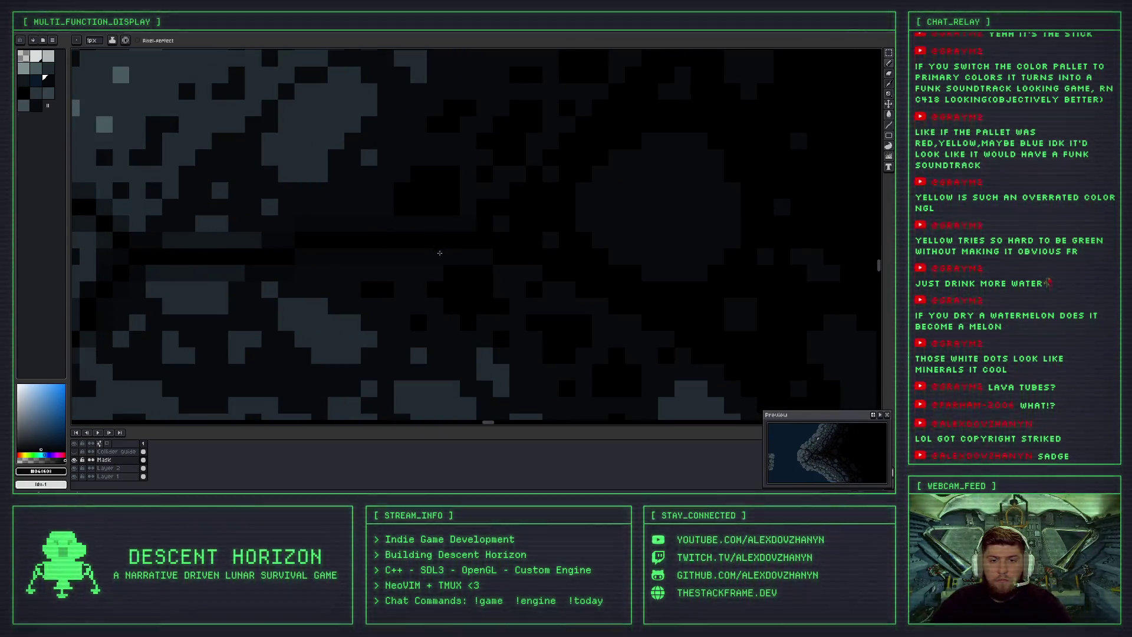
pyautogui.keyDown('alt'); pyautogui.click(464, 192); pyautogui.keyUp('alt')
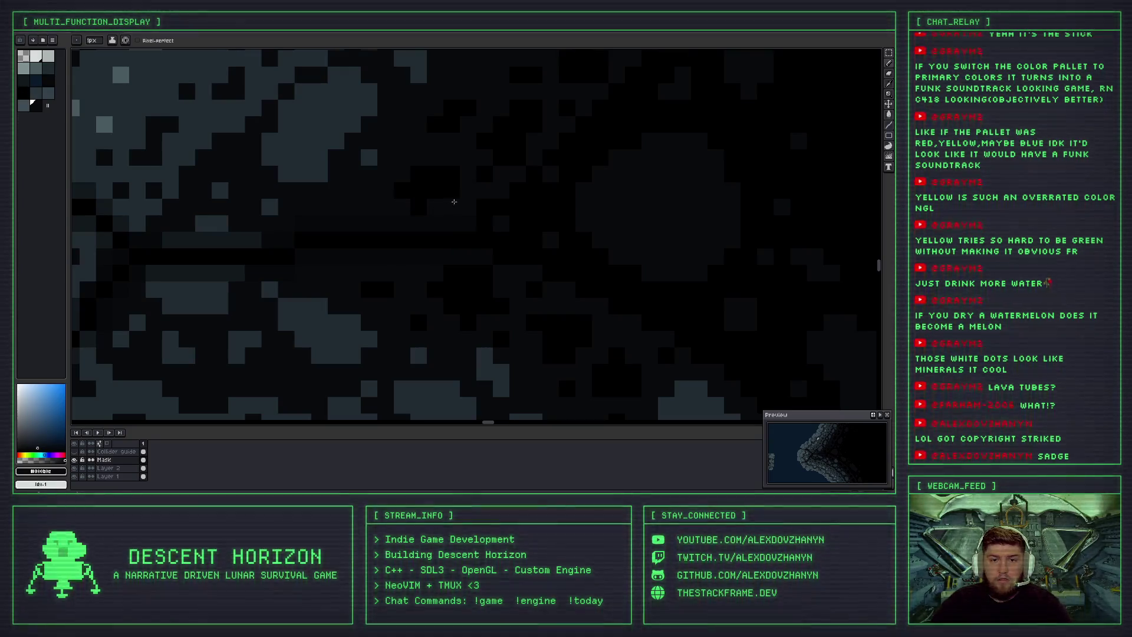
pyautogui.press('alt')
pyautogui.keyDown('alt'); pyautogui.click(437, 178); pyautogui.keyUp('alt')
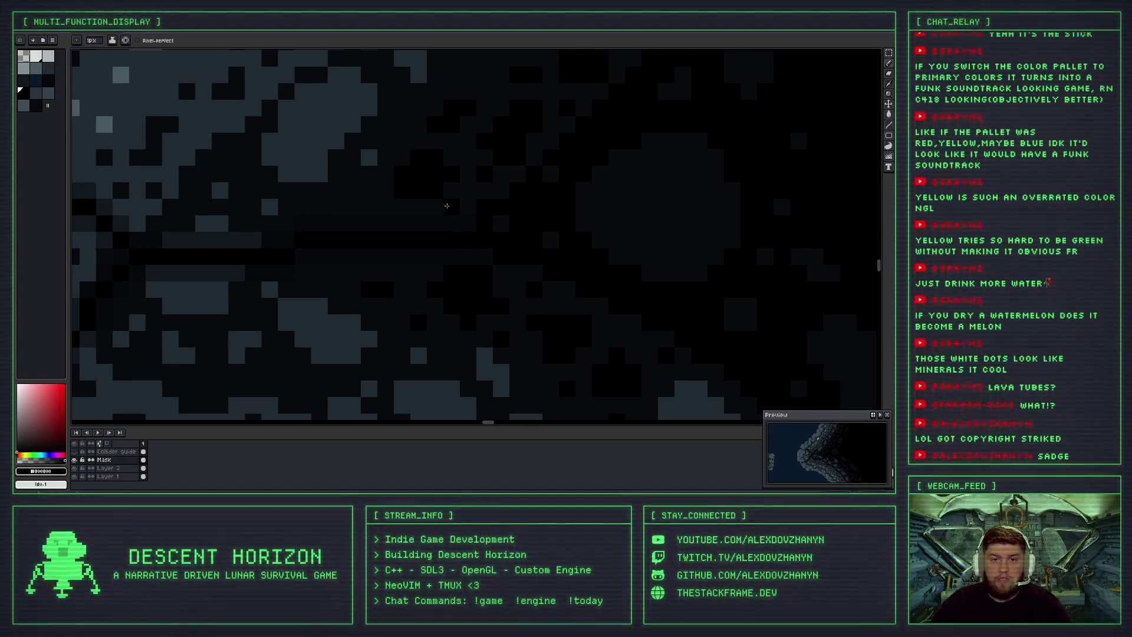
pyautogui.scroll(-2, 435, 209)
pyautogui.scroll(1, 435, 208)
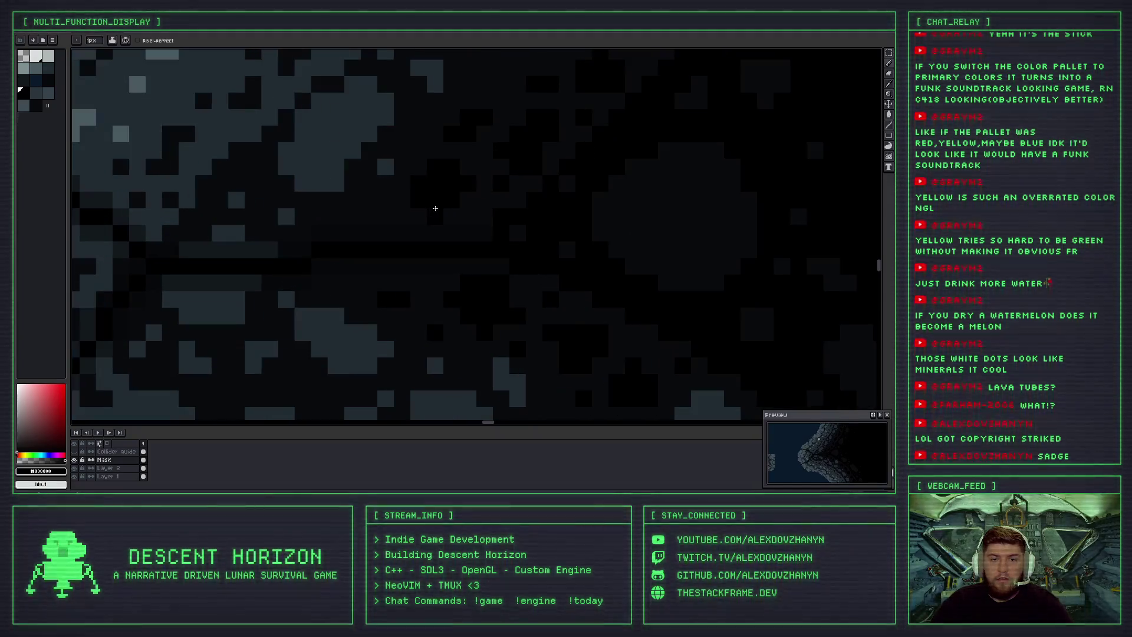
pyautogui.scroll(-1, 435, 208)
pyautogui.scroll(-1, 402, 255)
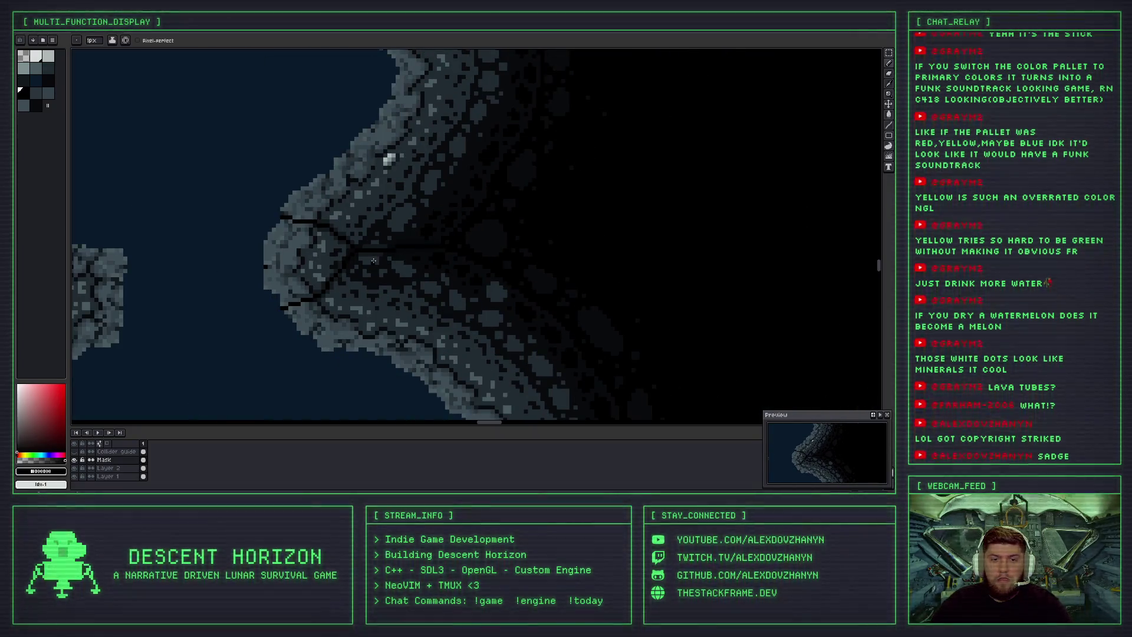
pyautogui.scroll(2, 373, 260)
pyautogui.scroll(-2, 420, 294)
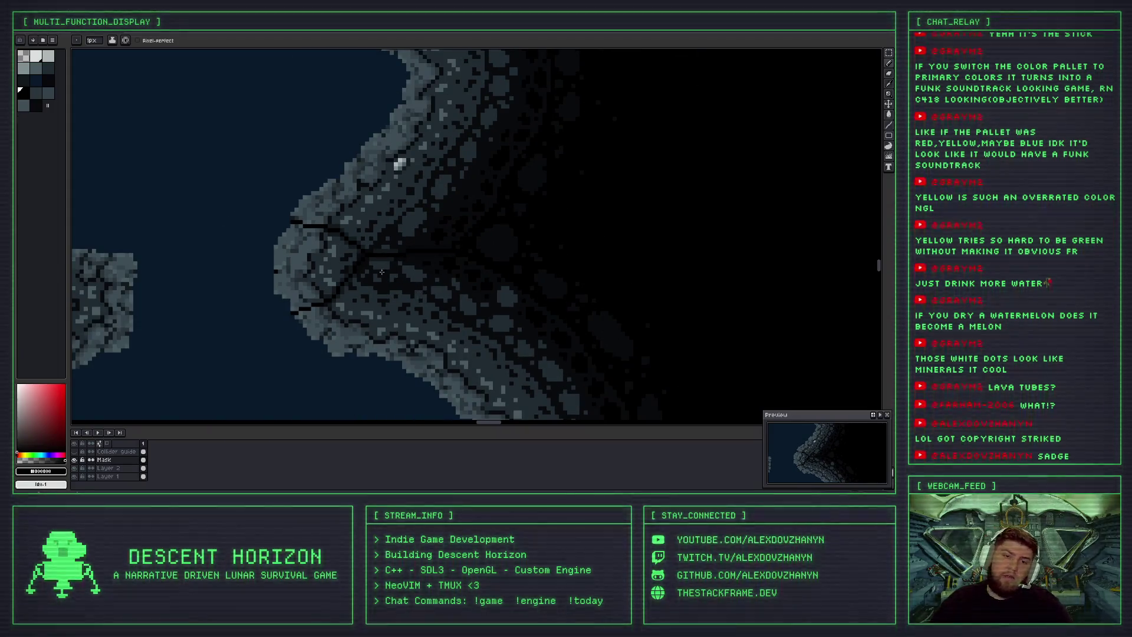
pyautogui.scroll(1, 394, 250)
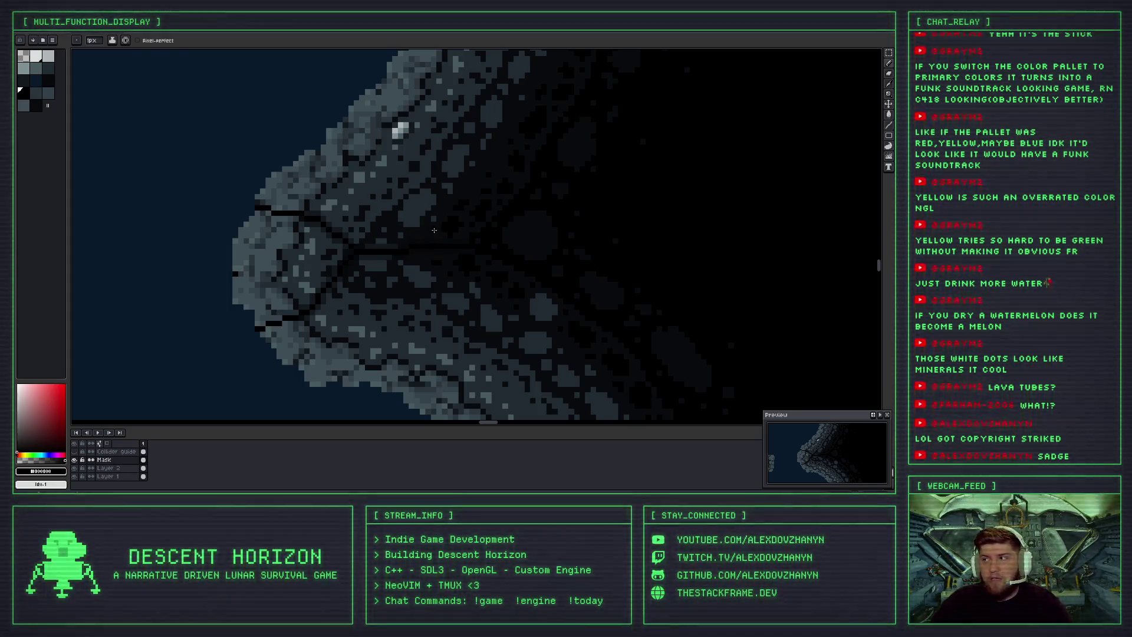
pyautogui.scroll(3, 433, 232)
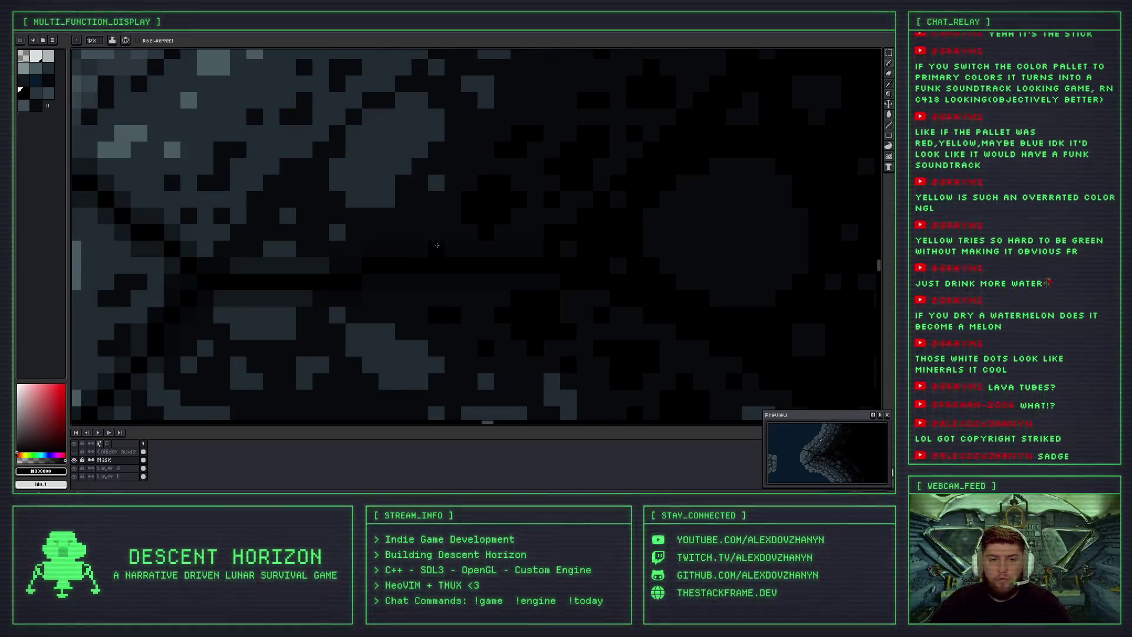
# Redraw the dark crack stroke running toward the lower left of the rock wall.
pyautogui.moveTo(444, 233)
pyautogui.mouseDown()
pyautogui.moveTo(354, 248)
pyautogui.moveTo(248, 336)
pyautogui.mouseUp()
pyautogui.hotkey('ctrl', 'z')
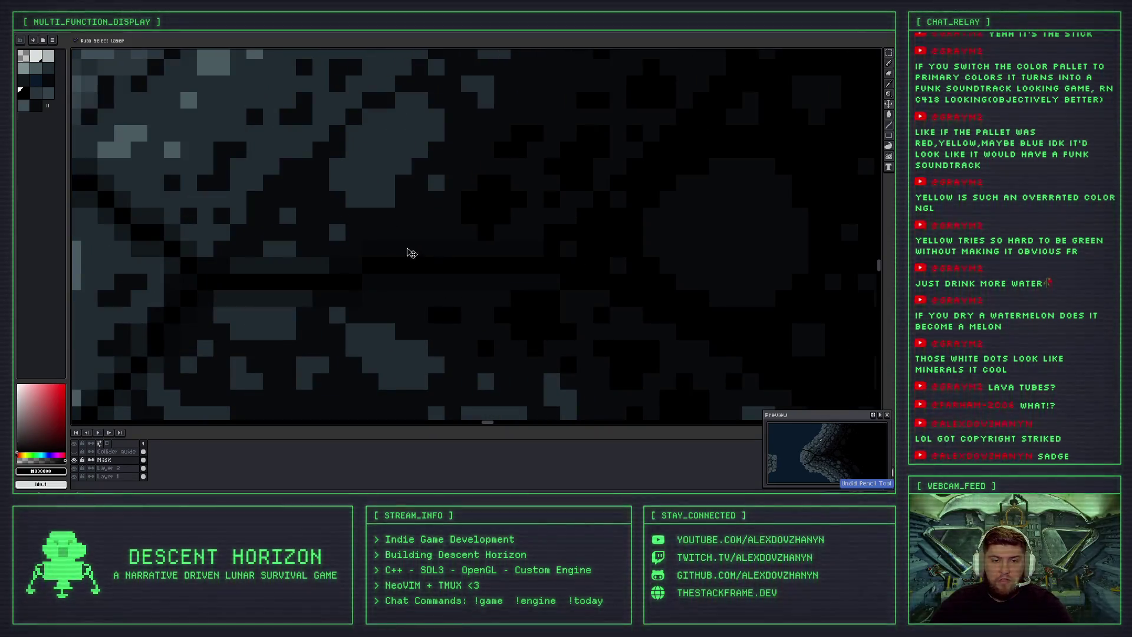
pyautogui.moveTo(427, 228)
pyautogui.mouseDown()
pyautogui.moveTo(383, 234)
pyautogui.moveTo(312, 335)
pyautogui.moveTo(230, 332)
pyautogui.moveTo(212, 268)
pyautogui.mouseUp()
pyautogui.moveTo(270, 295)
pyautogui.mouseDown()
pyautogui.moveTo(417, 174)
pyautogui.moveTo(422, 187)
pyautogui.mouseUp()
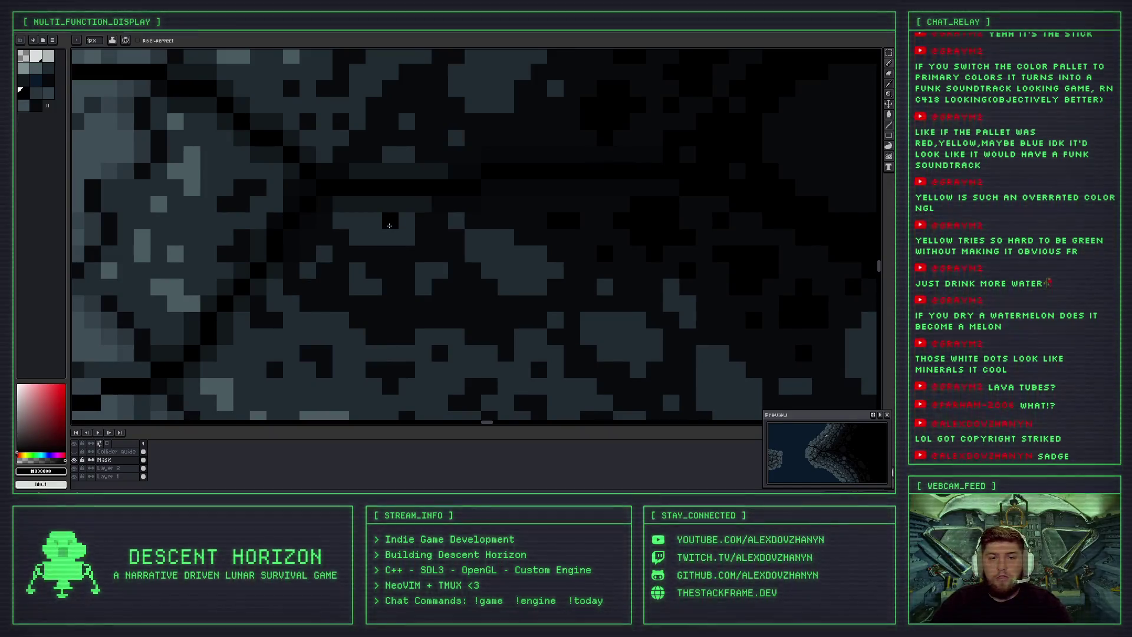
pyautogui.scroll(1, 410, 219)
# Sample a dark rock colour and paint crack pixels, extending the crack to the right.
pyautogui.keyDown('alt'); pyautogui.click(454, 197); pyautogui.keyUp('alt')
pyautogui.moveTo(449, 200); pyautogui.dragTo(329, 197)
pyautogui.moveTo(341, 152)
pyautogui.mouseDown()
pyautogui.moveTo(456, 152)
pyautogui.moveTo(442, 192)
pyautogui.mouseUp()
pyautogui.click(411, 130)
pyautogui.keyDown('alt'); pyautogui.click(442, 192); pyautogui.keyUp('alt')
pyautogui.click(379, 202)
# Paint a lighter #202b31 patch, then cover its extra cells with dark #080b0e.
pyautogui.click(414, 154)
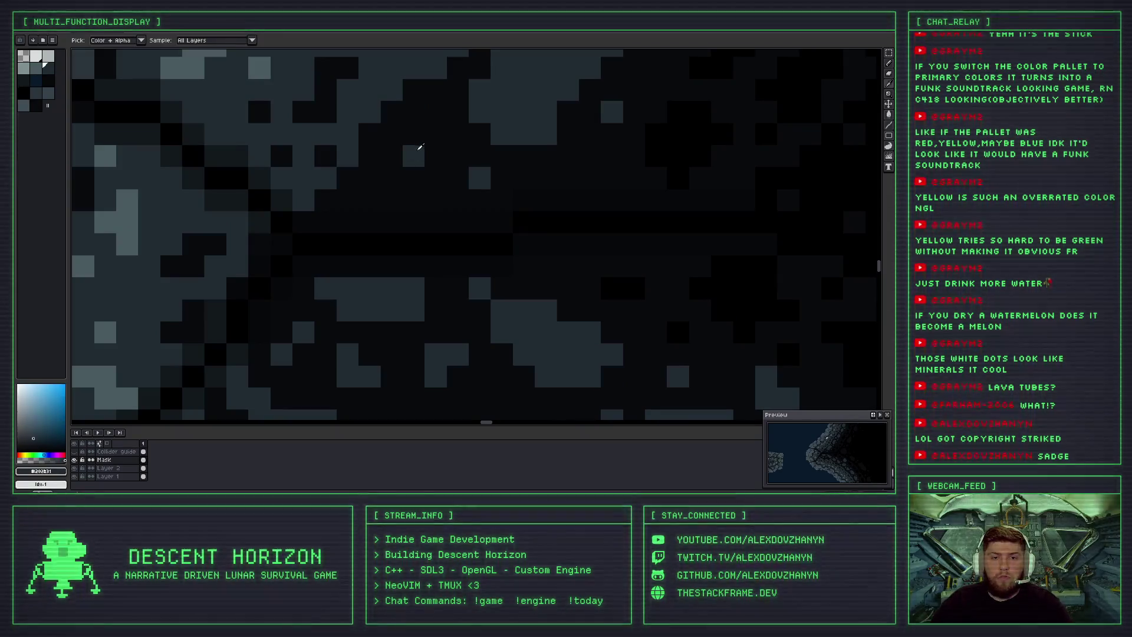
pyautogui.moveTo(436, 162)
pyautogui.mouseDown()
pyautogui.moveTo(412, 132)
pyautogui.moveTo(424, 106)
pyautogui.mouseUp()
pyautogui.moveTo(403, 156); pyautogui.dragTo(432, 171)
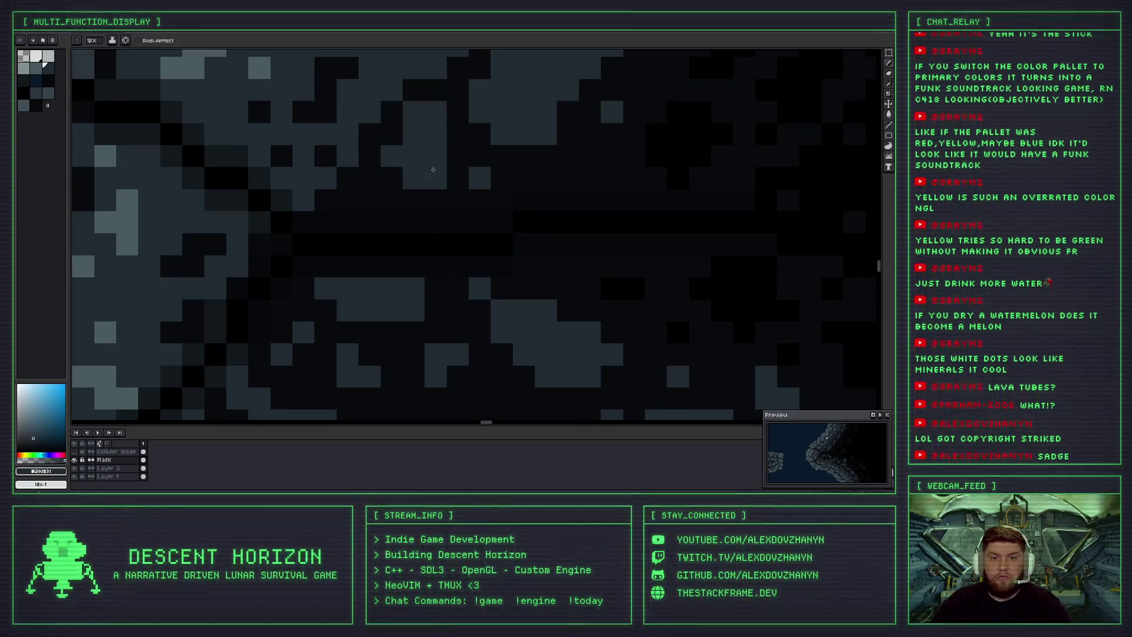
pyautogui.scroll(-3, 448, 189)
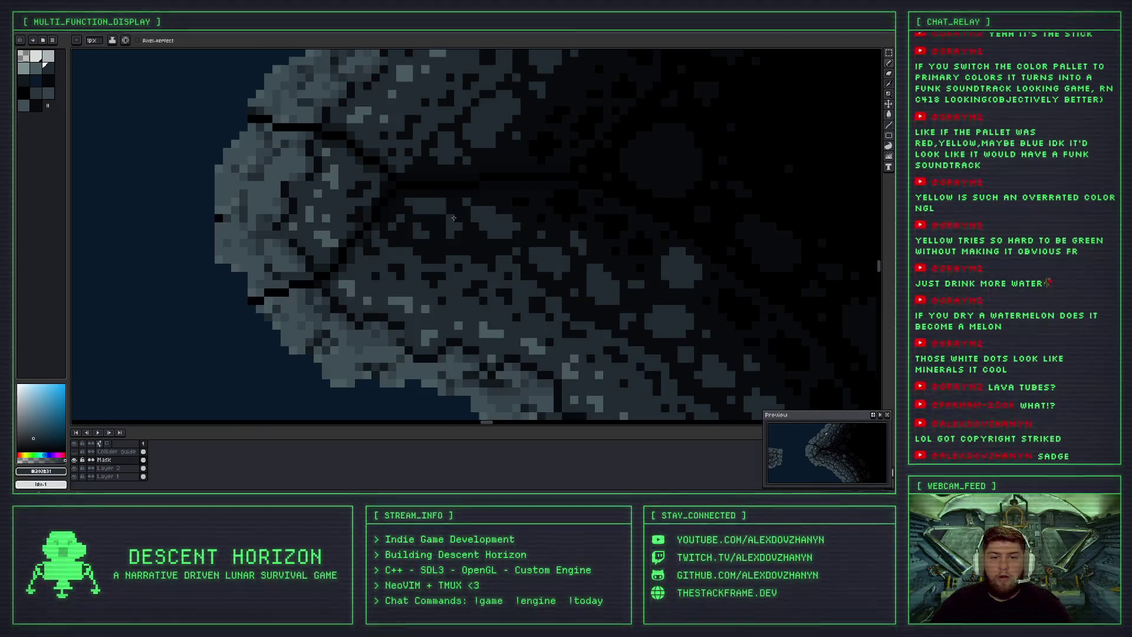
pyautogui.scroll(3, 440, 215)
pyautogui.keyDown('alt'); pyautogui.click(468, 202); pyautogui.keyUp('alt')
pyautogui.moveTo(457, 183)
pyautogui.mouseDown()
pyautogui.moveTo(370, 184)
pyautogui.moveTo(435, 203)
pyautogui.mouseUp()
pyautogui.keyDown('alt'); pyautogui.click(538, 202); pyautogui.keyUp('alt')
# Paint a ring of light grey #202b31 pixels with three dark cells inside it.
pyautogui.click(407, 257)
pyautogui.moveTo(406, 257)
pyautogui.mouseDown()
pyautogui.moveTo(381, 203)
pyautogui.moveTo(446, 227)
pyautogui.moveTo(399, 254)
pyautogui.moveTo(446, 293)
pyautogui.moveTo(403, 292)
pyautogui.moveTo(380, 259)
pyautogui.moveTo(390, 228)
pyautogui.mouseUp()
pyautogui.click(403, 226)
pyautogui.click(371, 248)
pyautogui.click(425, 248)
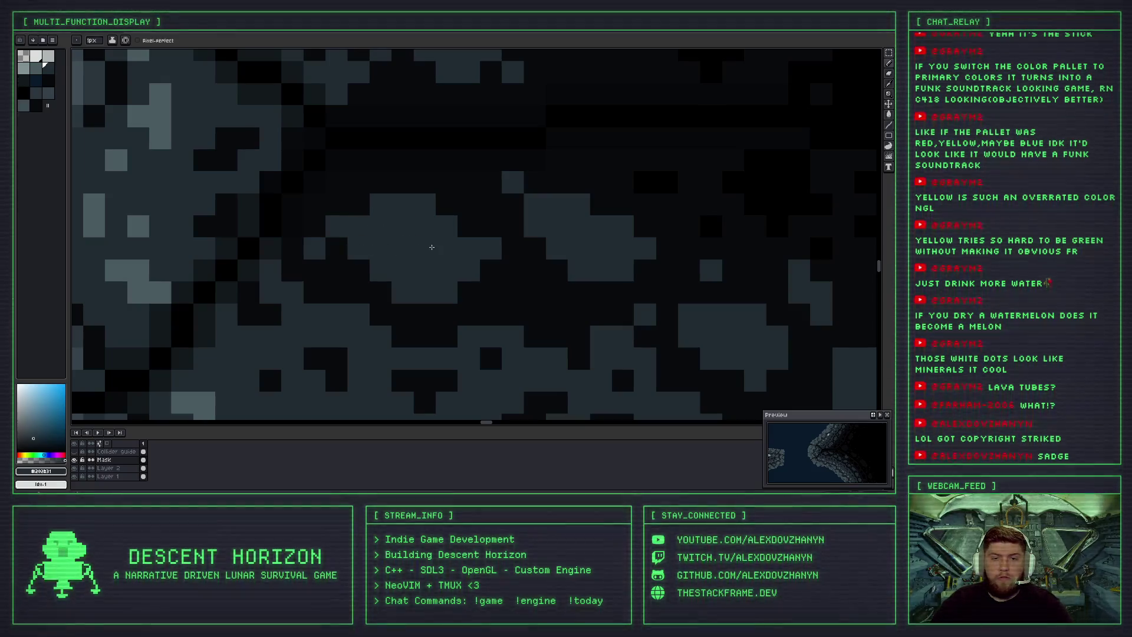
# Zoom in and out to inspect the crack, then switch to the eyedropper.
pyautogui.scroll(-2, 431, 247)
pyautogui.scroll(-2, 432, 247)
pyautogui.scroll(4, 406, 247)
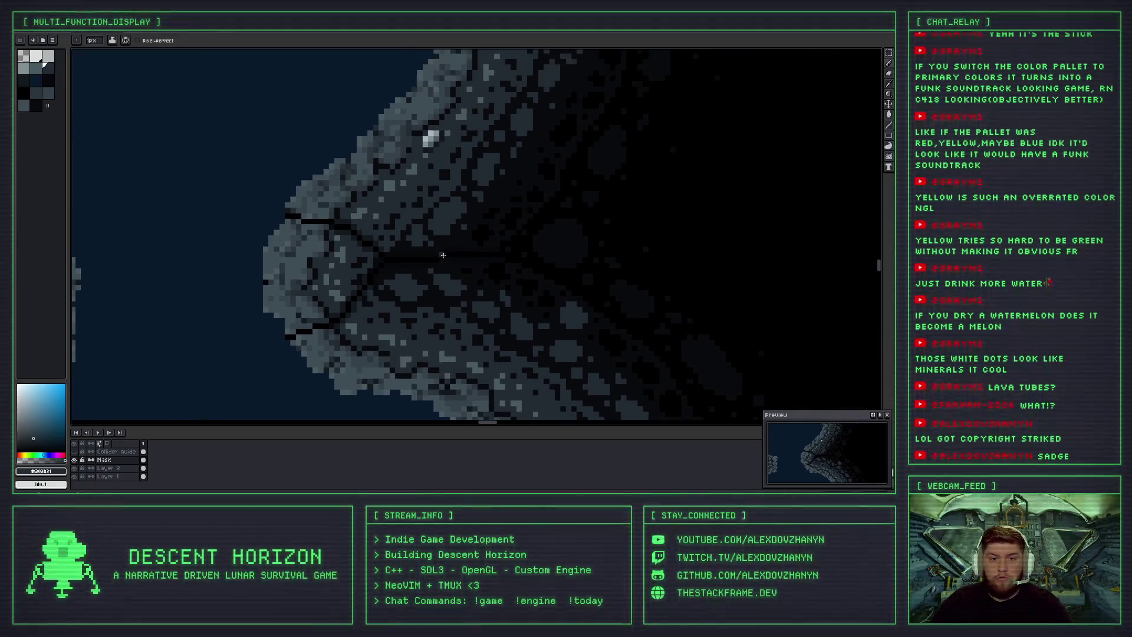
pyautogui.scroll(-1, 525, 247)
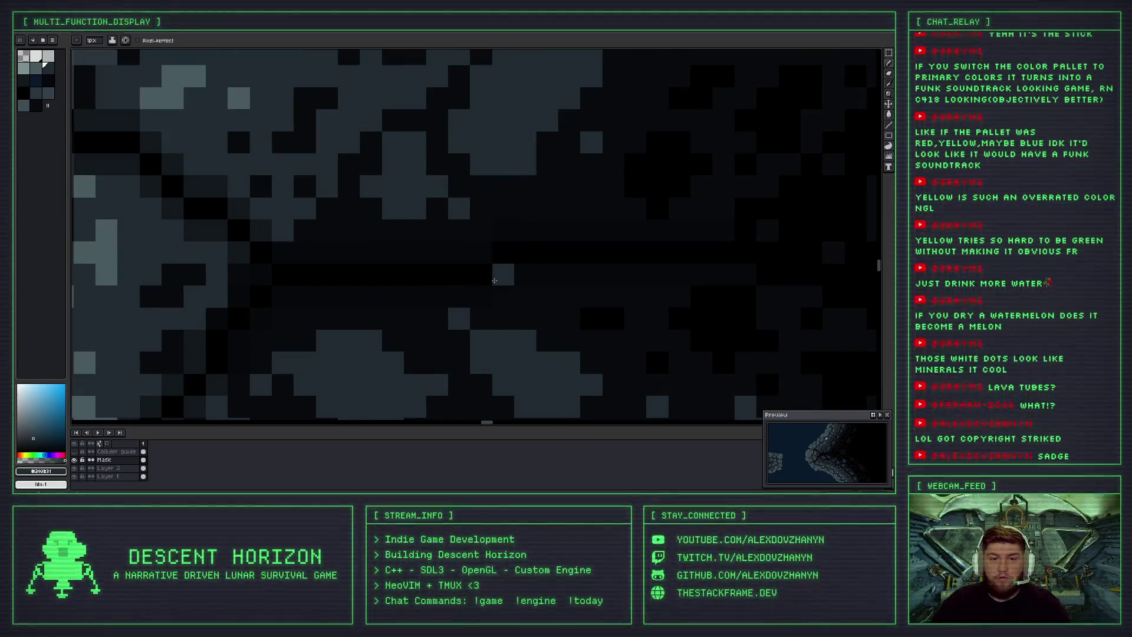
pyautogui.scroll(-1, 504, 275)
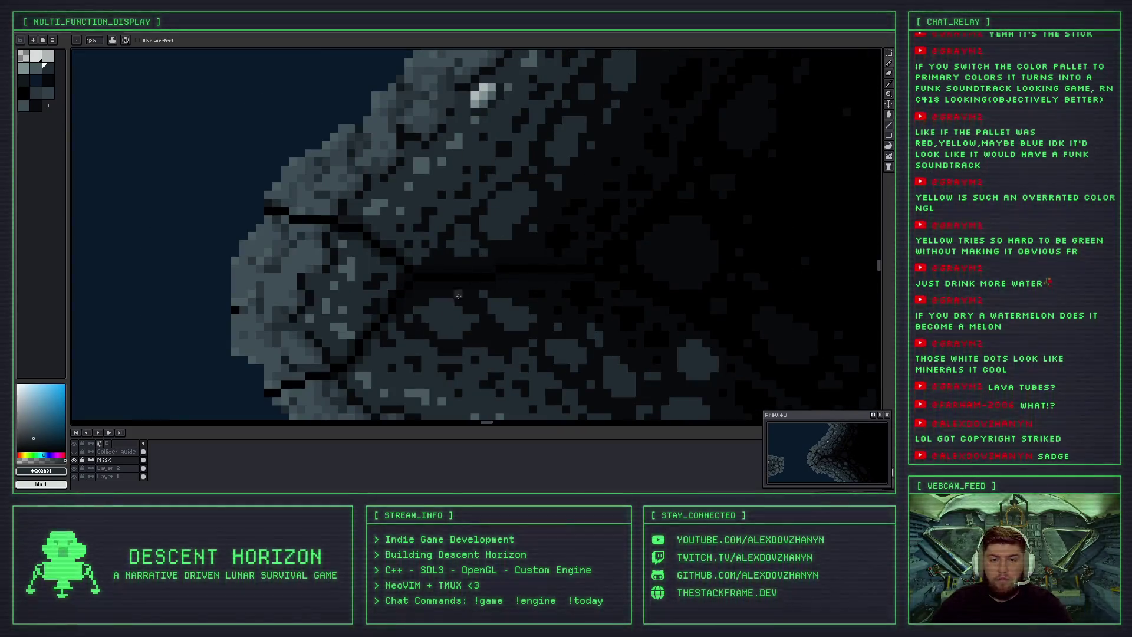
pyautogui.scroll(1, 461, 284)
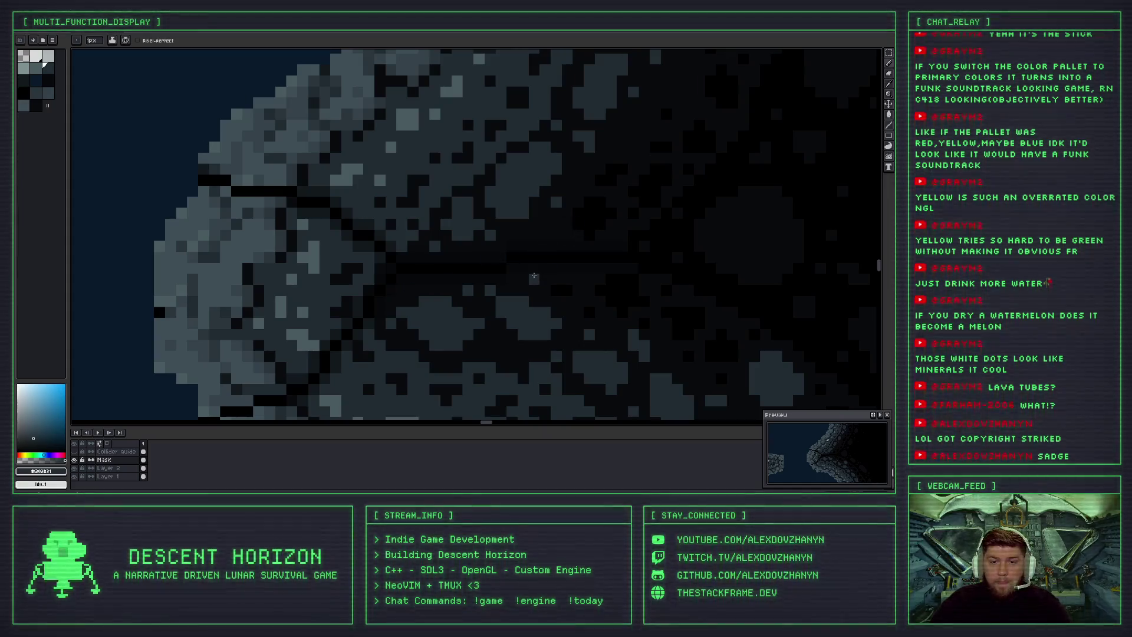
pyautogui.scroll(-3, 533, 277)
pyautogui.scroll(-1, 530, 288)
pyautogui.scroll(-2, 472, 265)
pyautogui.scroll(2, 427, 245)
pyautogui.scroll(2, 427, 245)
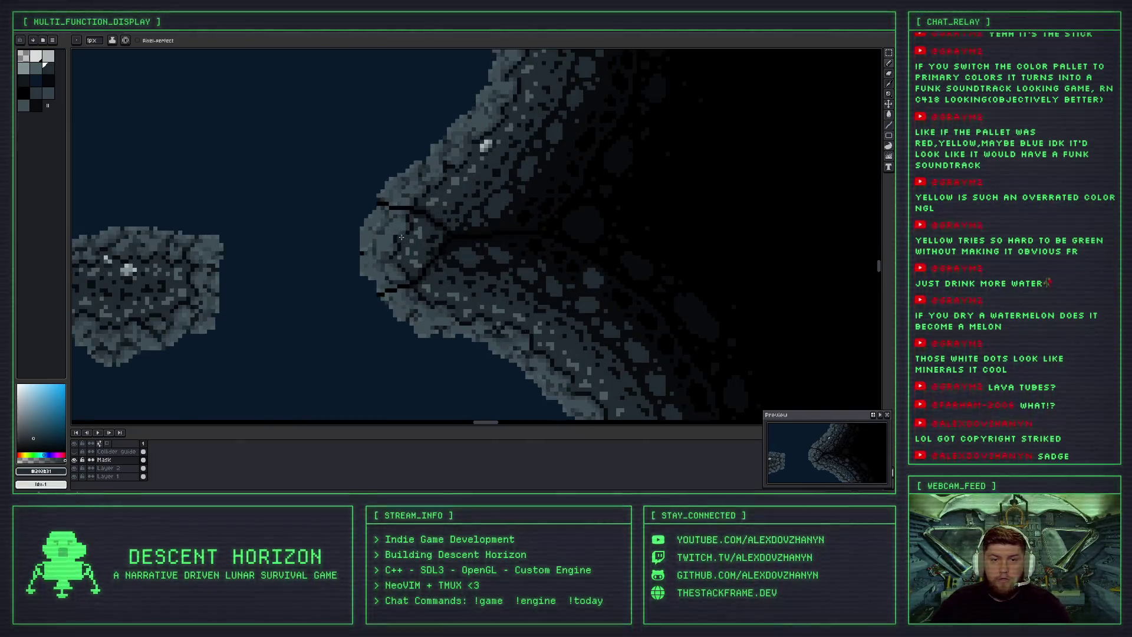
pyautogui.scroll(2, 497, 280)
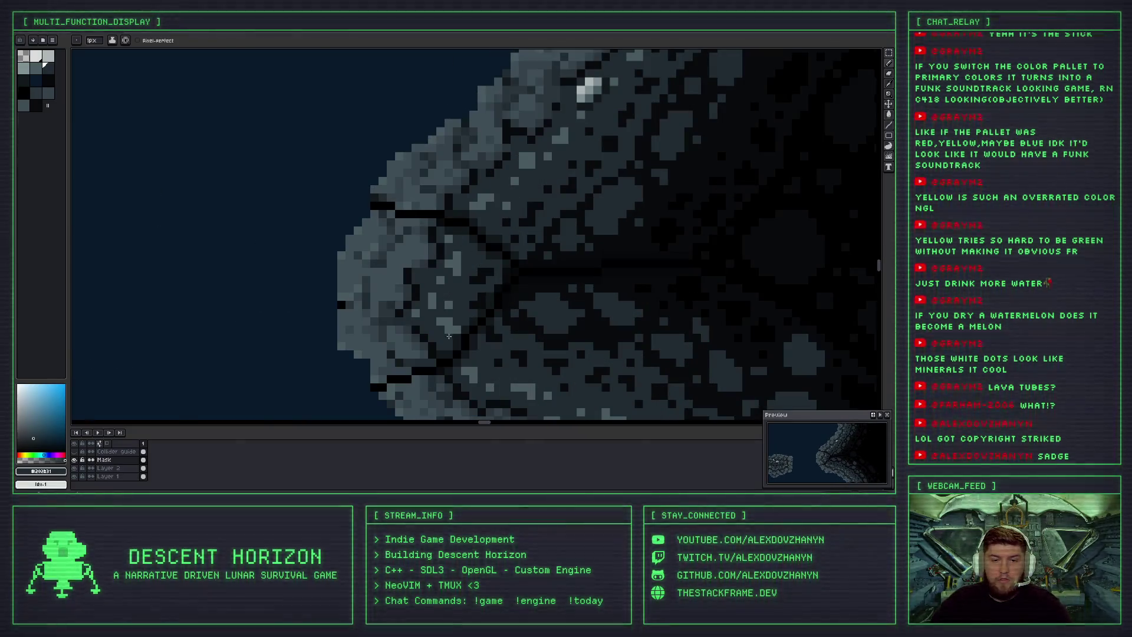
pyautogui.scroll(-3, 449, 336)
pyautogui.scroll(1, 404, 209)
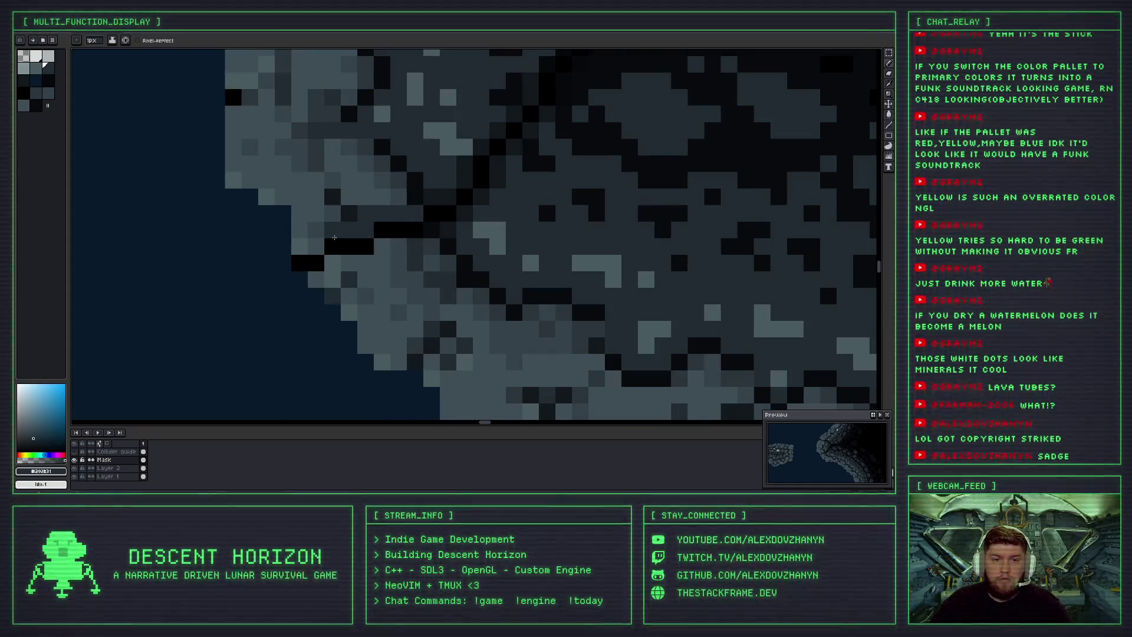
pyautogui.scroll(-3, 478, 262)
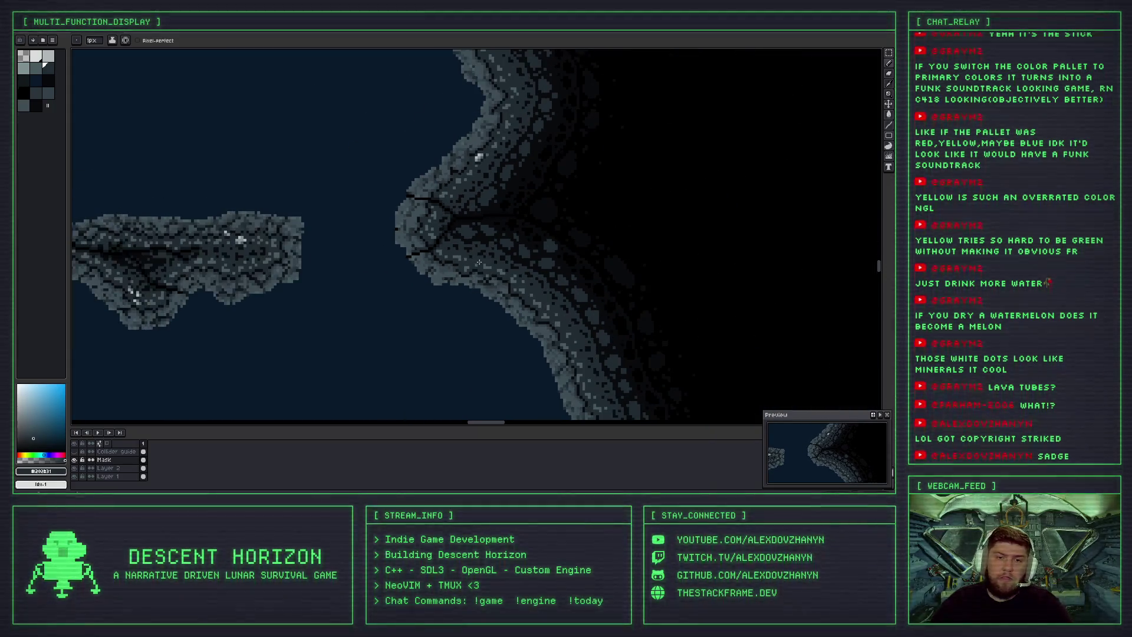
pyautogui.scroll(3, 424, 268)
pyautogui.scroll(-3, 448, 266)
pyautogui.scroll(3, 424, 254)
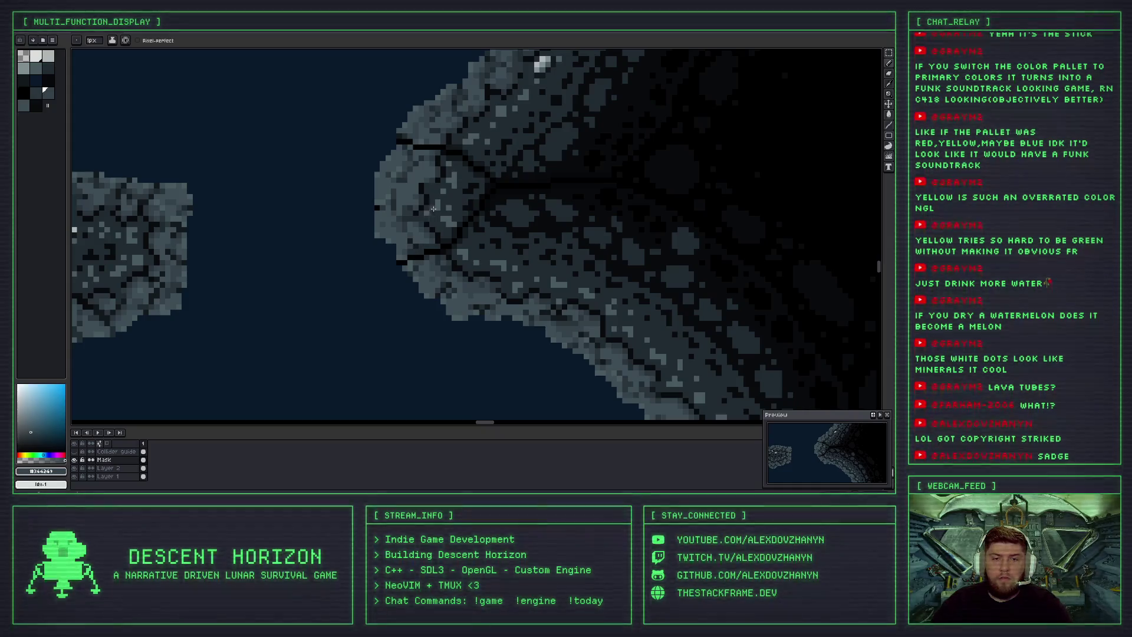
pyautogui.scroll(4, 432, 211)
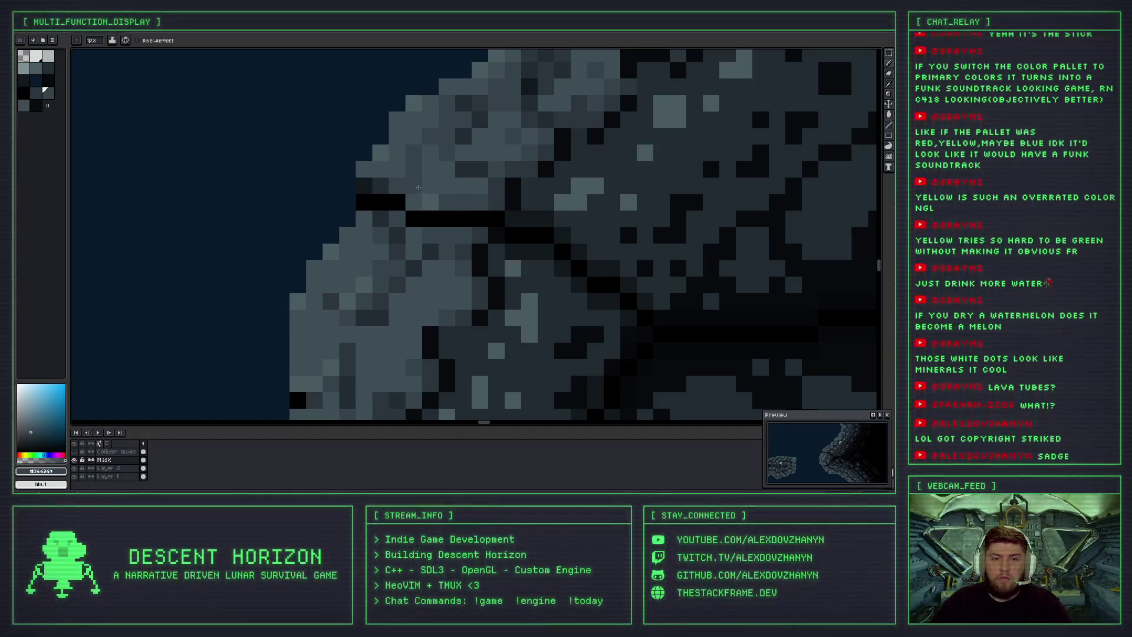
pyautogui.press('alt')
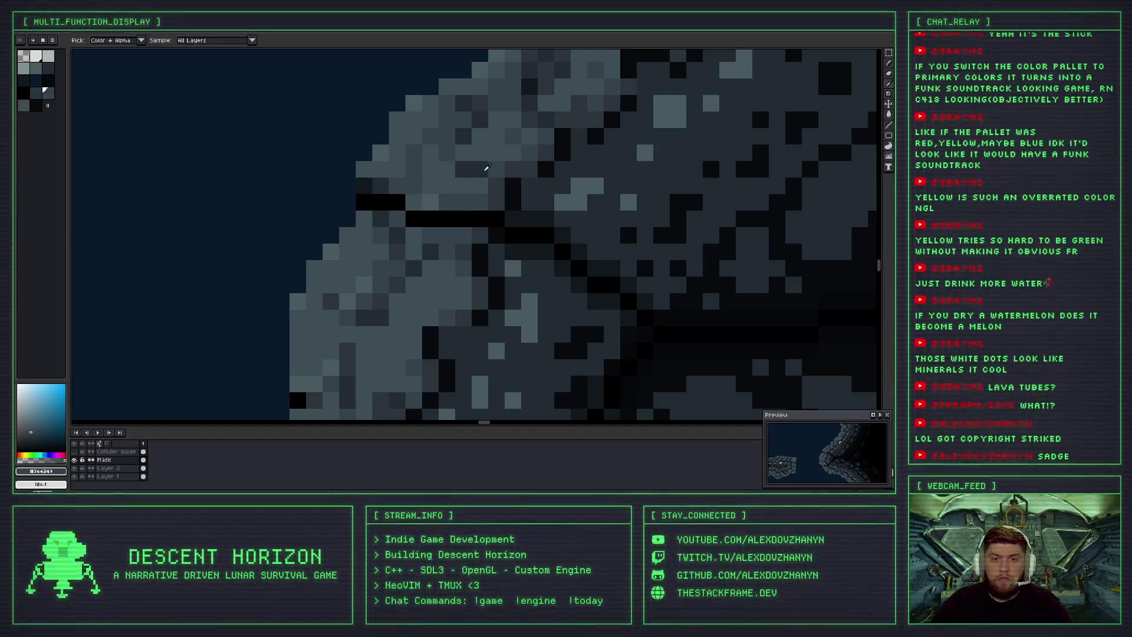
# Darken four crack pixels at the wall's left edge with a deeper grey.
pyautogui.click(496, 176)
pyautogui.click(430, 201)
pyautogui.click(414, 202)
pyautogui.click(397, 186)
pyautogui.scroll(-3, 394, 187)
pyautogui.scroll(2, 413, 206)
# Sample the lighter rock grey and pan down along the rock wall's edge.
pyautogui.press('alt')
pyautogui.keyDown('alt'); pyautogui.click(391, 210); pyautogui.keyUp('alt')
pyautogui.scroll(-5, 394, 210)
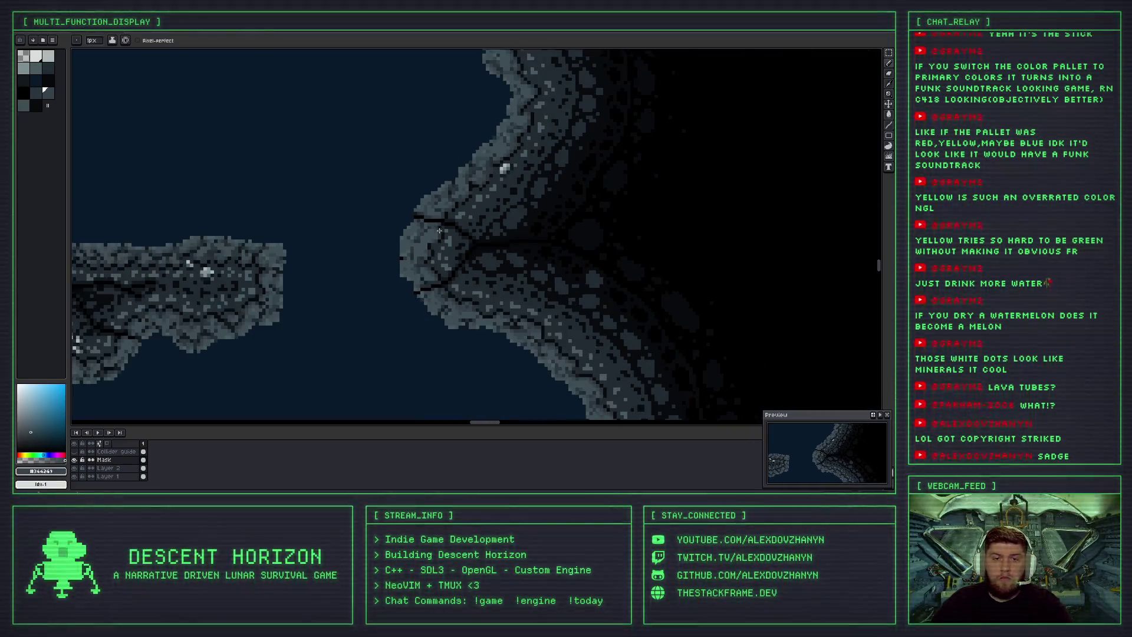
pyautogui.scroll(3, 446, 263)
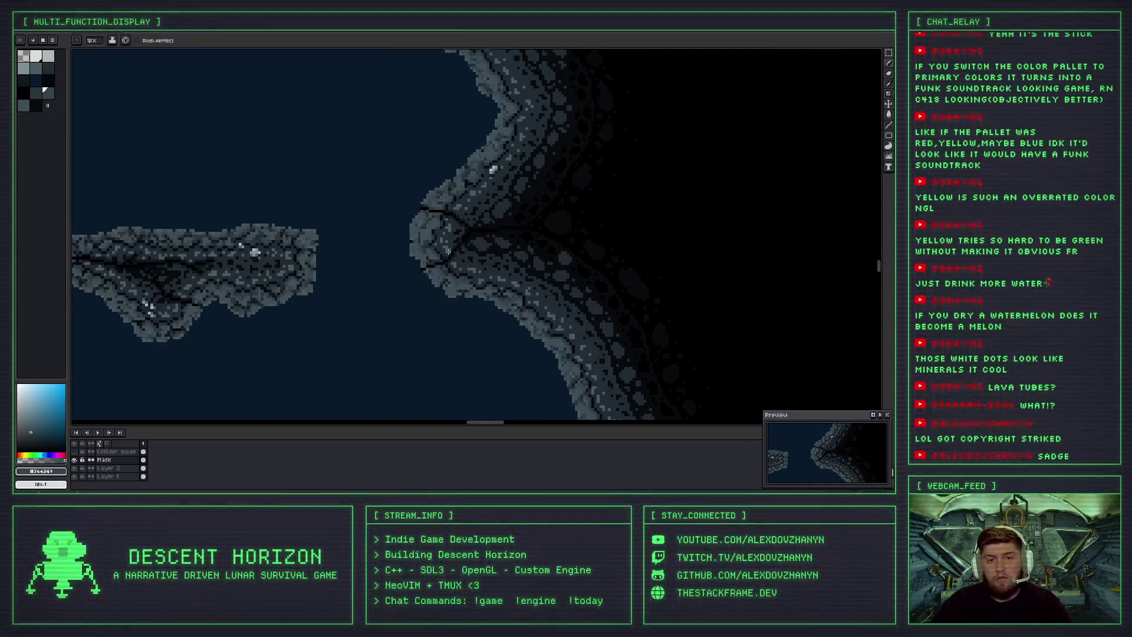
pyautogui.scroll(3, 584, 194)
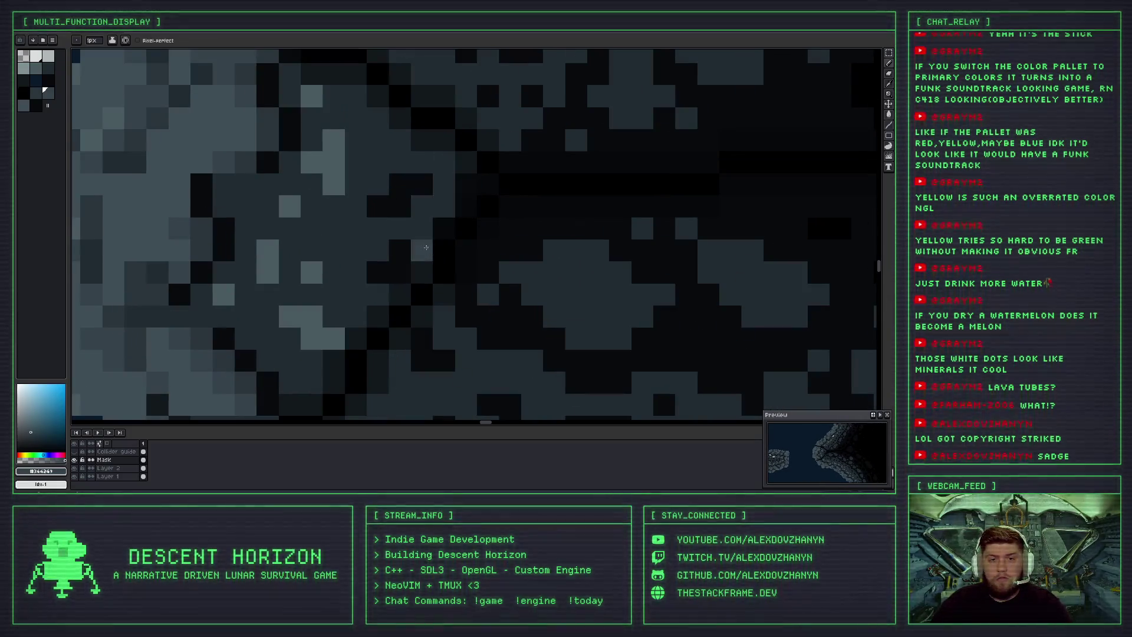
pyautogui.scroll(-1, 421, 259)
pyautogui.moveTo(433, 247); pyautogui.dragTo(464, 197)
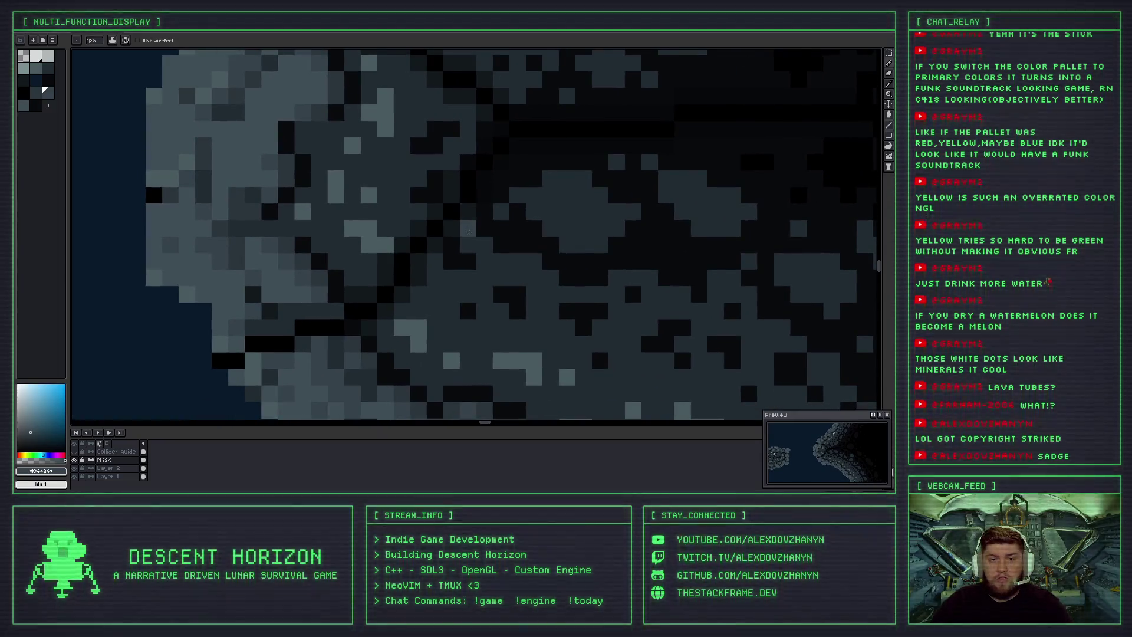
pyautogui.scroll(3, 470, 229)
pyautogui.scroll(-3, 471, 233)
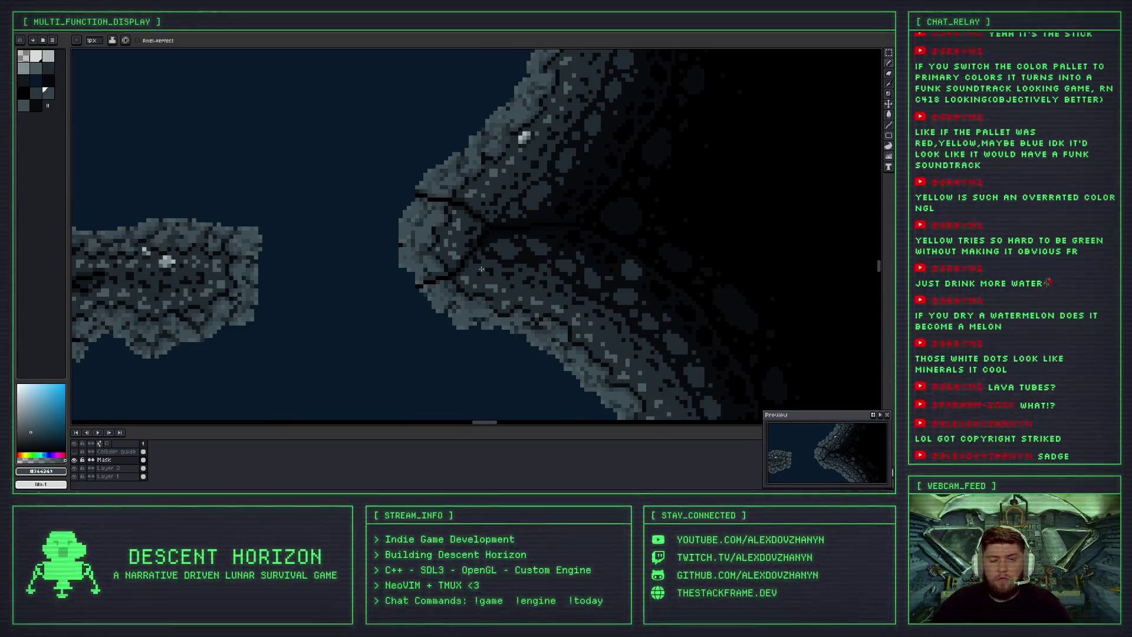
pyautogui.scroll(-1, 476, 195)
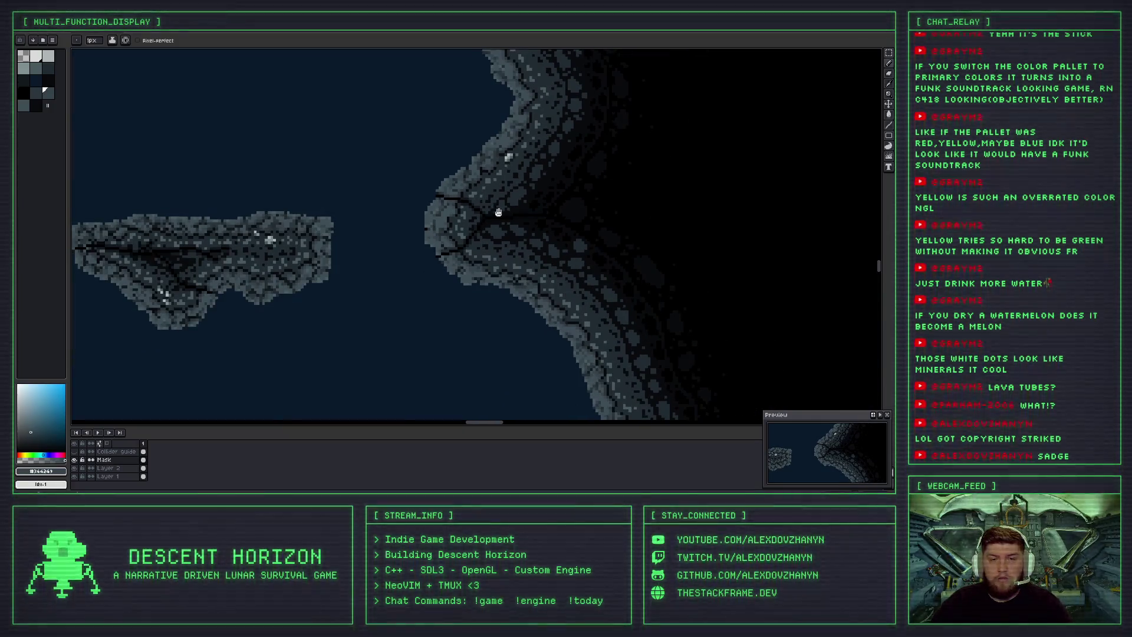
pyautogui.moveTo(498, 212); pyautogui.dragTo(500, 245)
pyautogui.scroll(4, 462, 240)
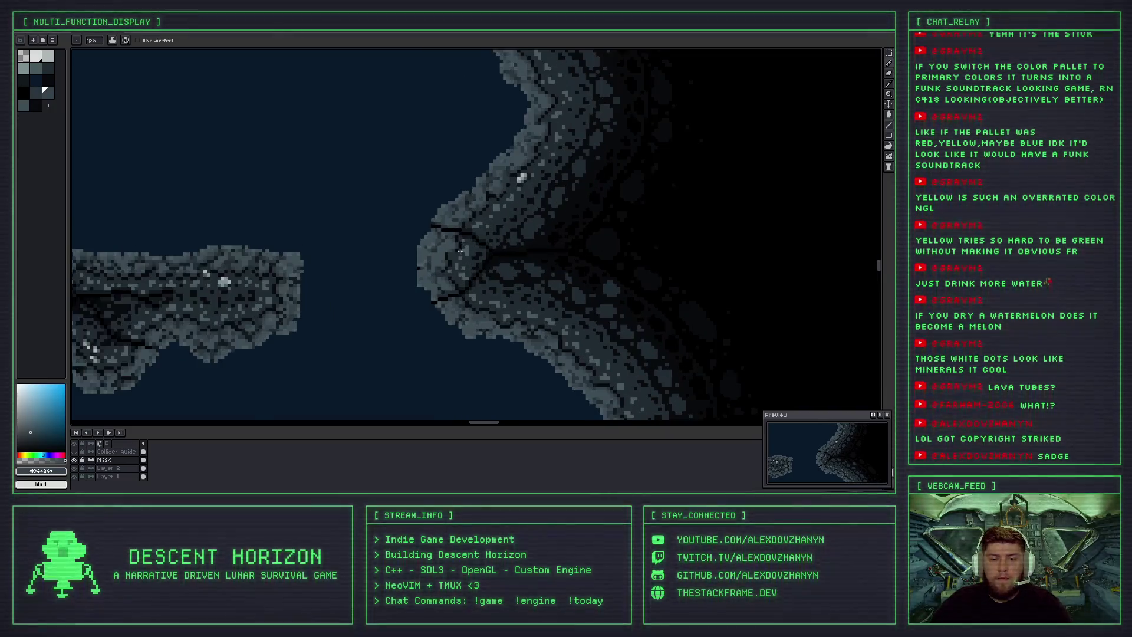
pyautogui.scroll(2, 491, 234)
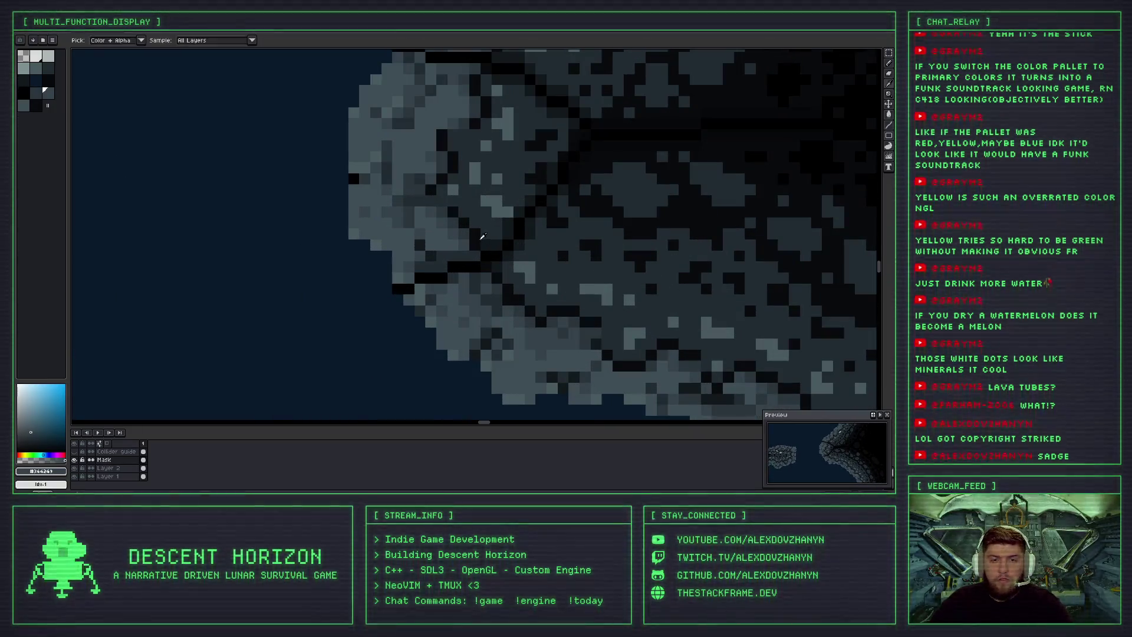
# Sample the near-black crack colour and zoom around to check the crack's shading.
pyautogui.keyDown('alt'); pyautogui.click(406, 289); pyautogui.keyUp('alt')
pyautogui.scroll(1, 405, 289)
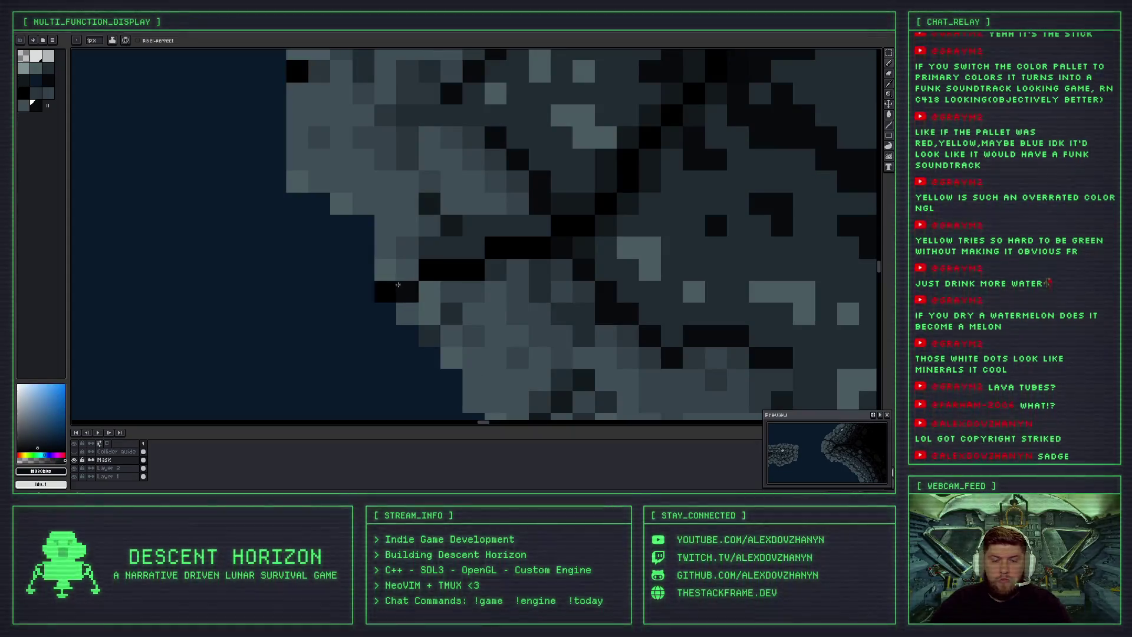
pyautogui.scroll(-3, 430, 272)
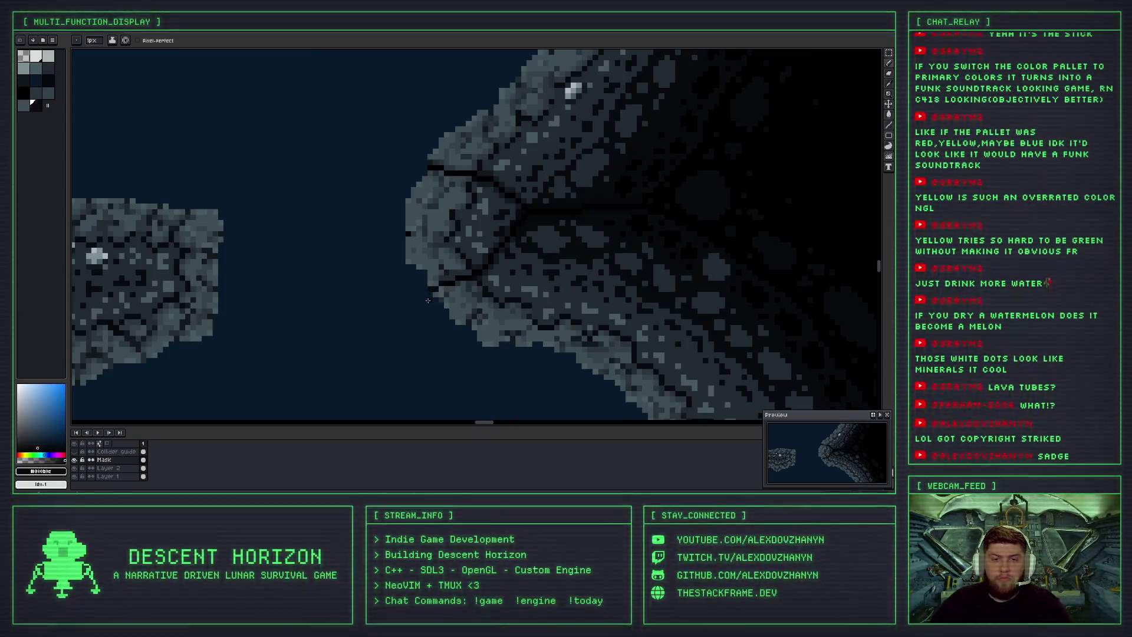
pyautogui.scroll(-1, 429, 277)
pyautogui.scroll(3, 422, 243)
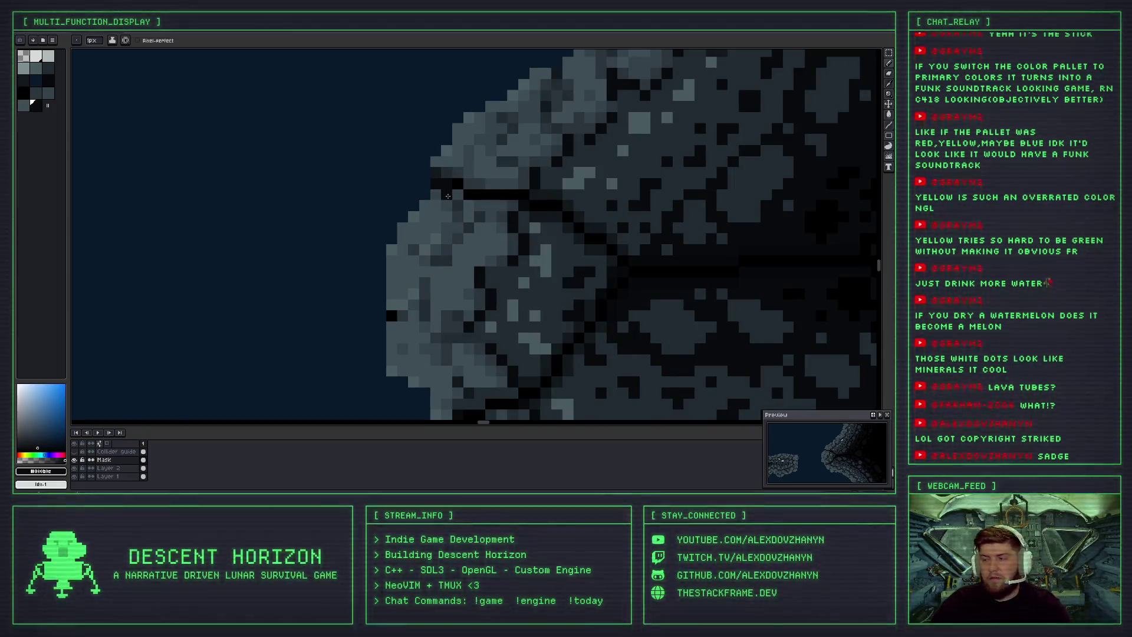
pyautogui.scroll(-2, 463, 222)
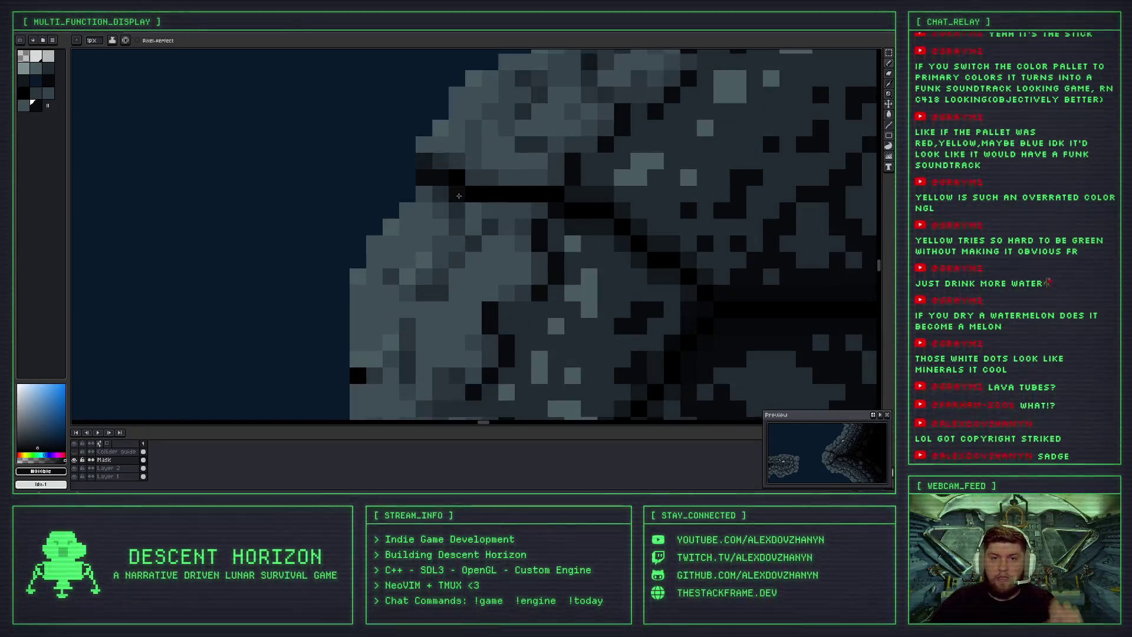
pyautogui.scroll(-1, 482, 230)
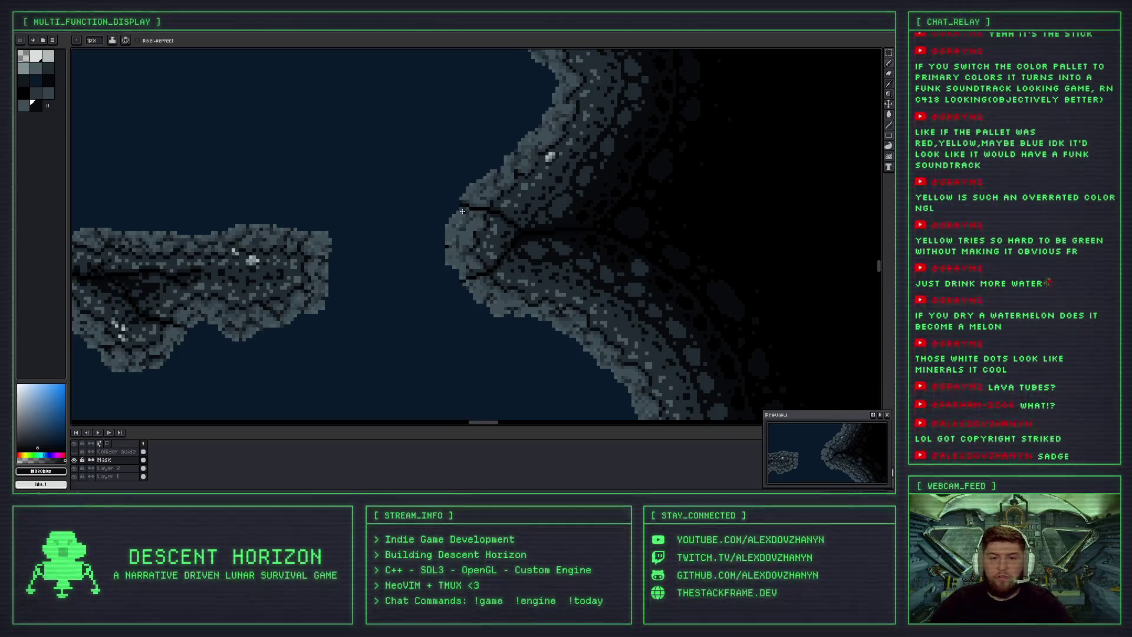
pyautogui.scroll(2, 460, 247)
pyautogui.scroll(-3, 463, 236)
pyautogui.scroll(2, 467, 199)
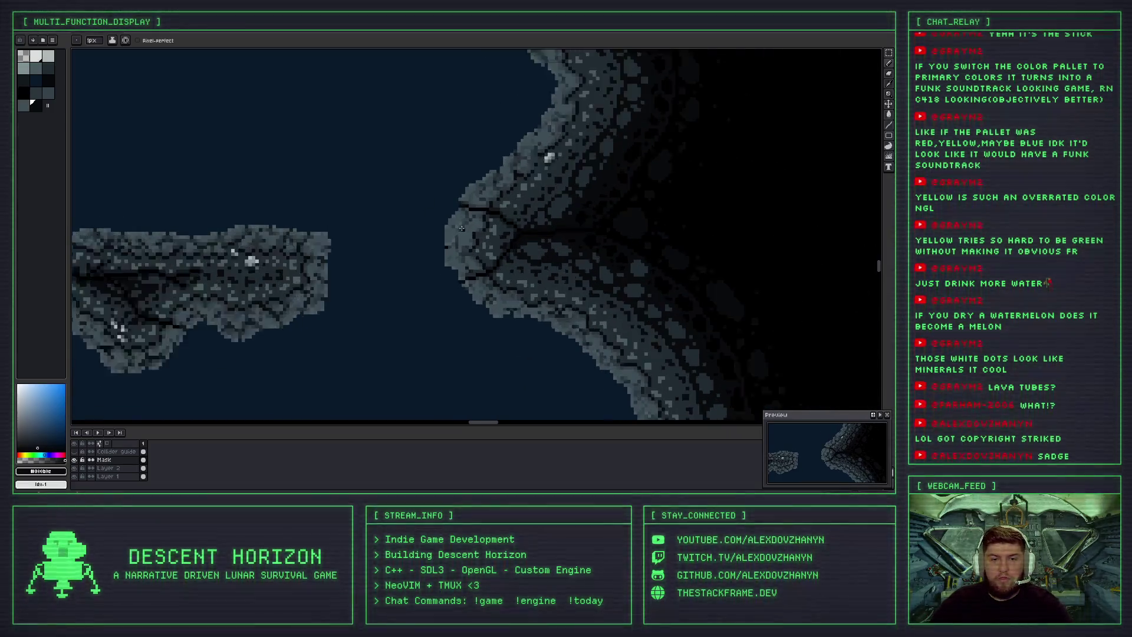
pyautogui.scroll(3, 450, 197)
pyautogui.scroll(-3, 472, 236)
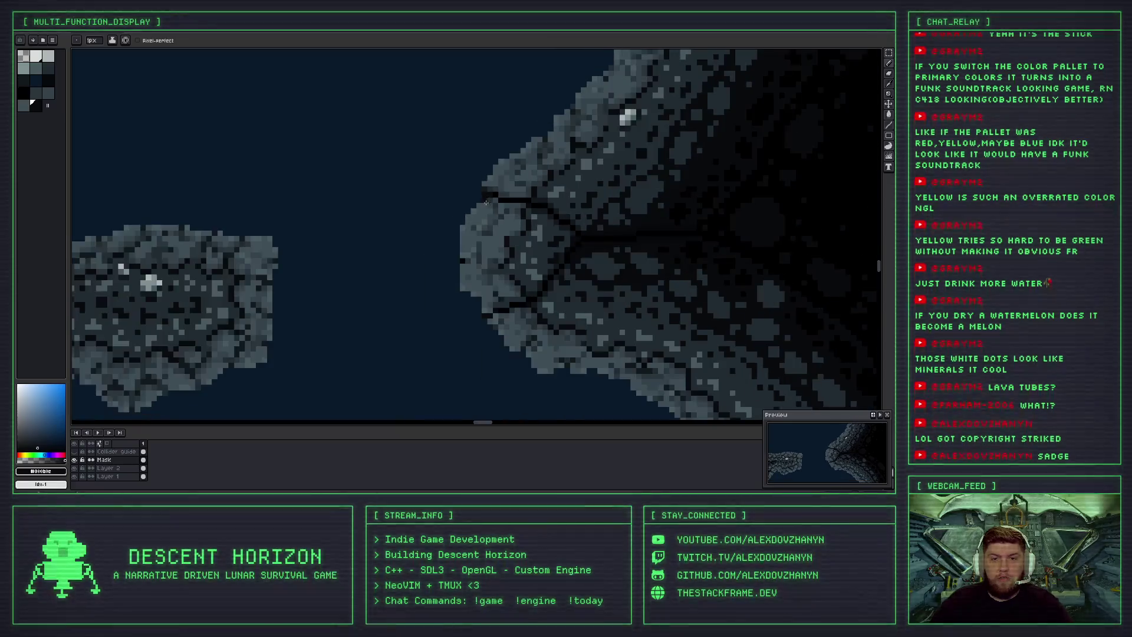
pyautogui.scroll(1, 498, 266)
pyautogui.scroll(-4, 465, 274)
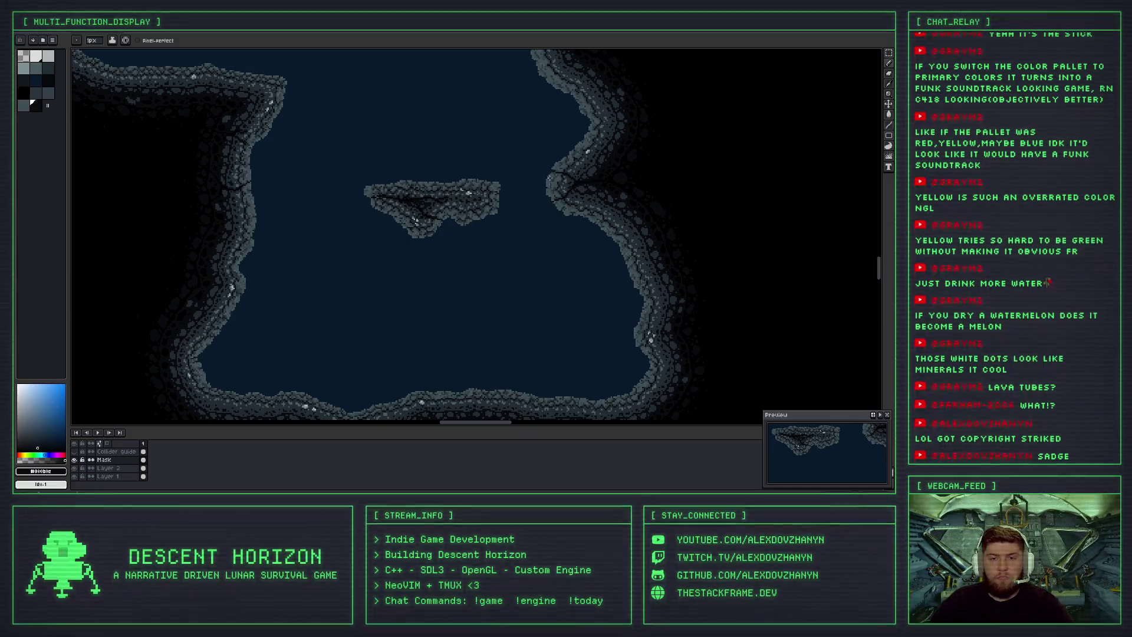
# Undo the stray dark arc and pan across the cave to the floating island.
pyautogui.scroll(2, 542, 171)
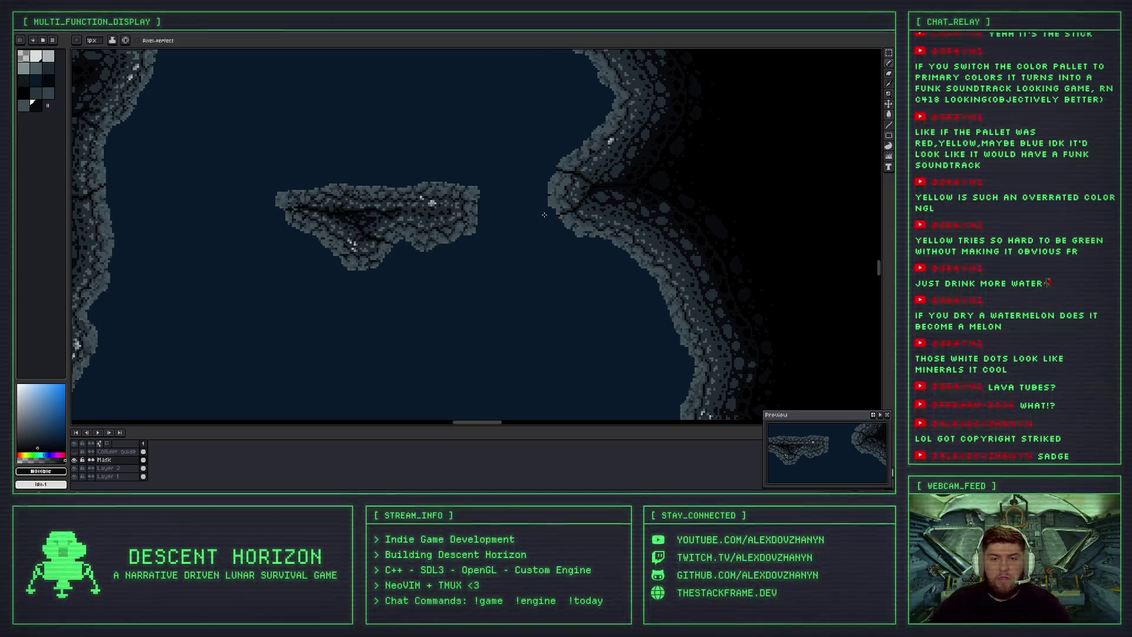
pyautogui.hotkey('ctrl', 'z')
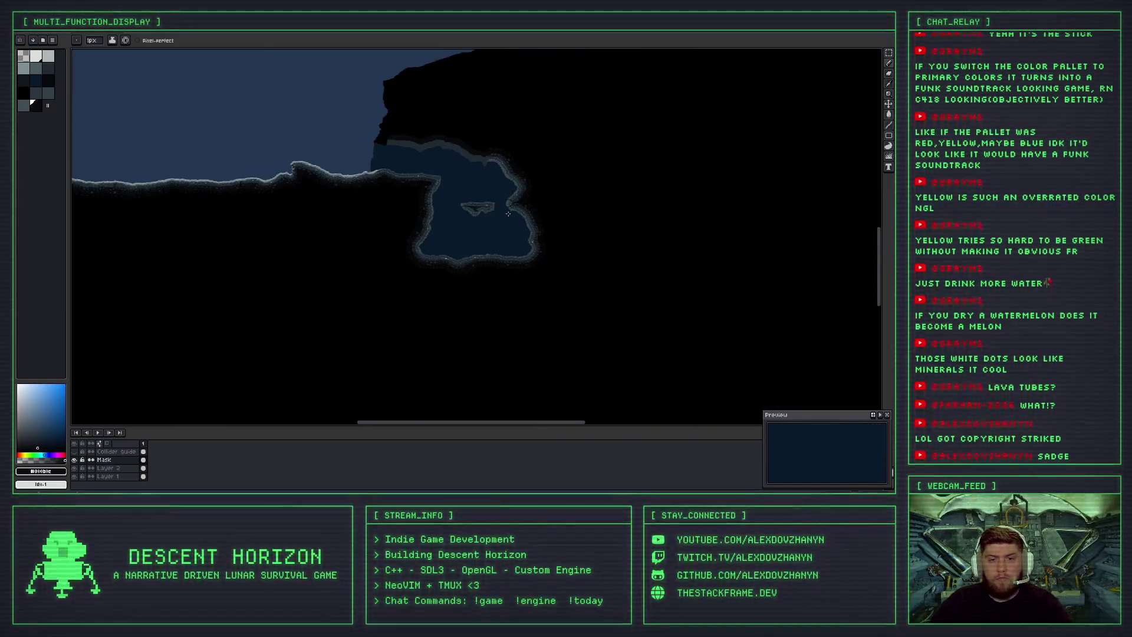
pyautogui.moveTo(498, 205)
pyautogui.mouseDown()
pyautogui.moveTo(455, 264)
pyautogui.moveTo(466, 71)
pyautogui.moveTo(505, 295)
pyautogui.mouseUp()
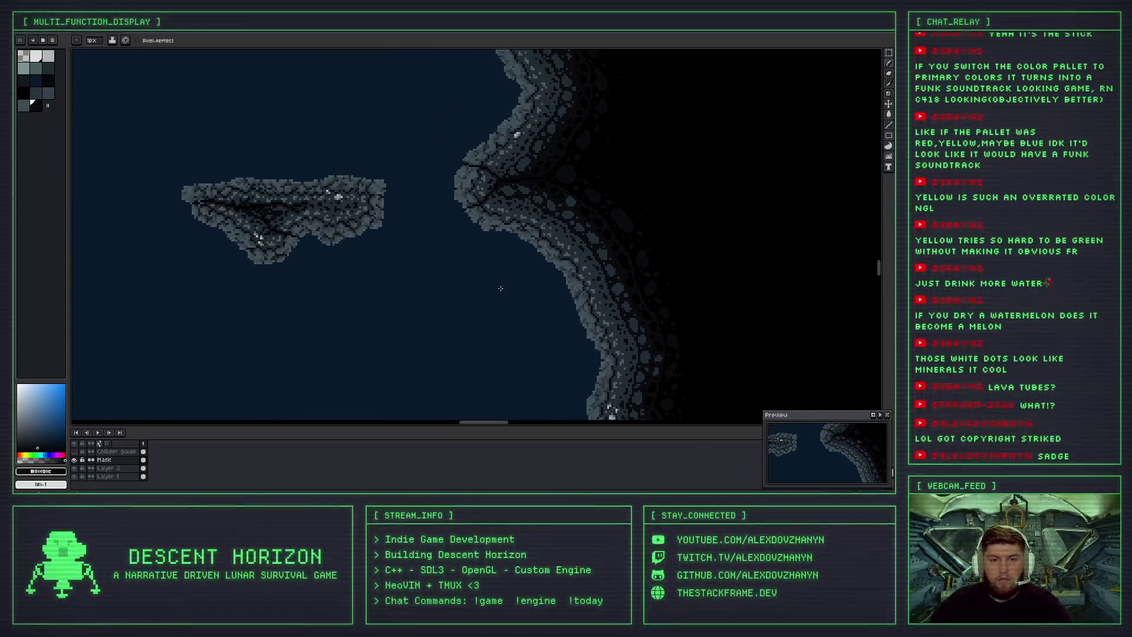
pyautogui.moveTo(398, 212)
pyautogui.mouseDown()
pyautogui.moveTo(482, 247)
pyautogui.moveTo(459, 255)
pyautogui.mouseUp()
pyautogui.scroll(-2, 458, 255)
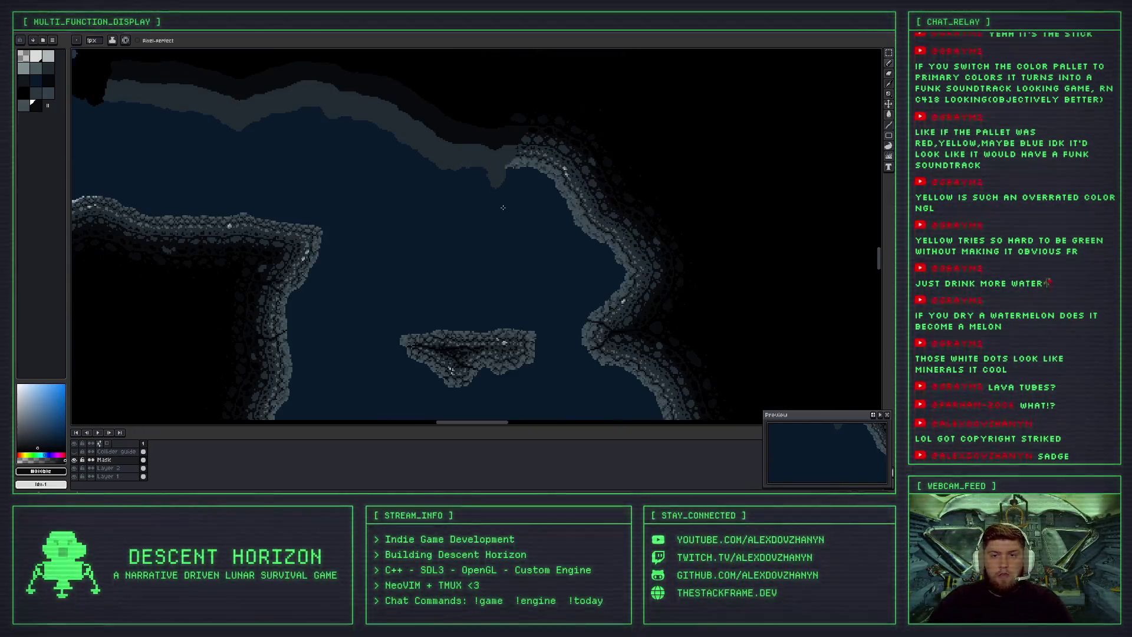
pyautogui.moveTo(413, 198)
pyautogui.mouseDown()
pyautogui.moveTo(409, 239)
pyautogui.moveTo(454, 169)
pyautogui.mouseUp()
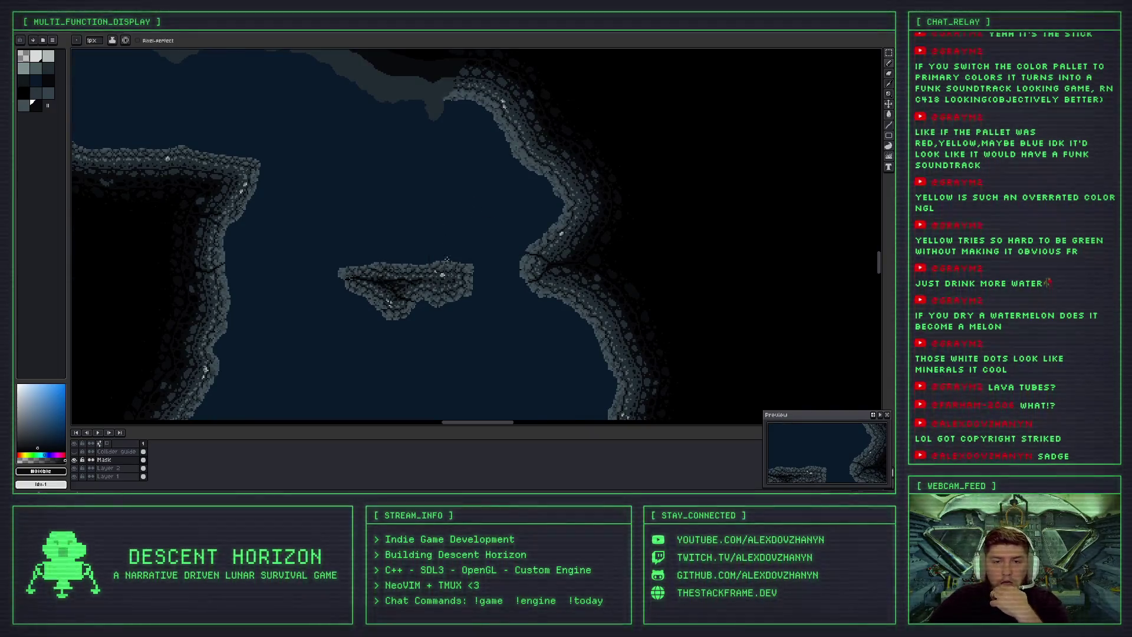
pyautogui.moveTo(447, 257); pyautogui.dragTo(433, 190)
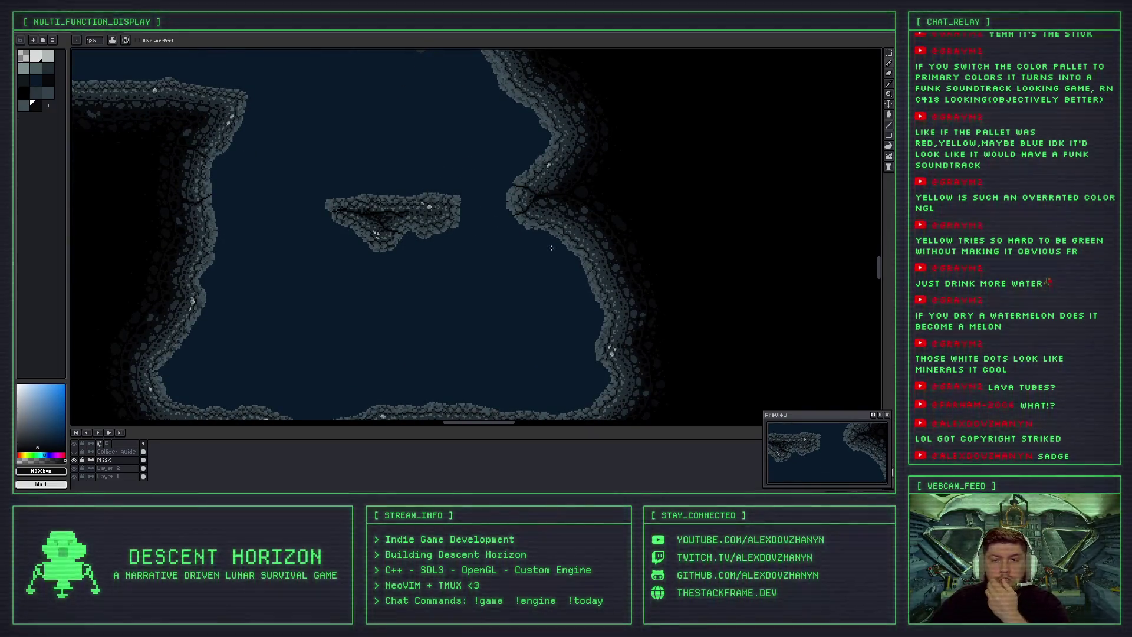
# Draw a thin curved line sweeping up from the right wall toward the top rock.
pyautogui.scroll(-2, 569, 270)
pyautogui.scroll(2, 556, 263)
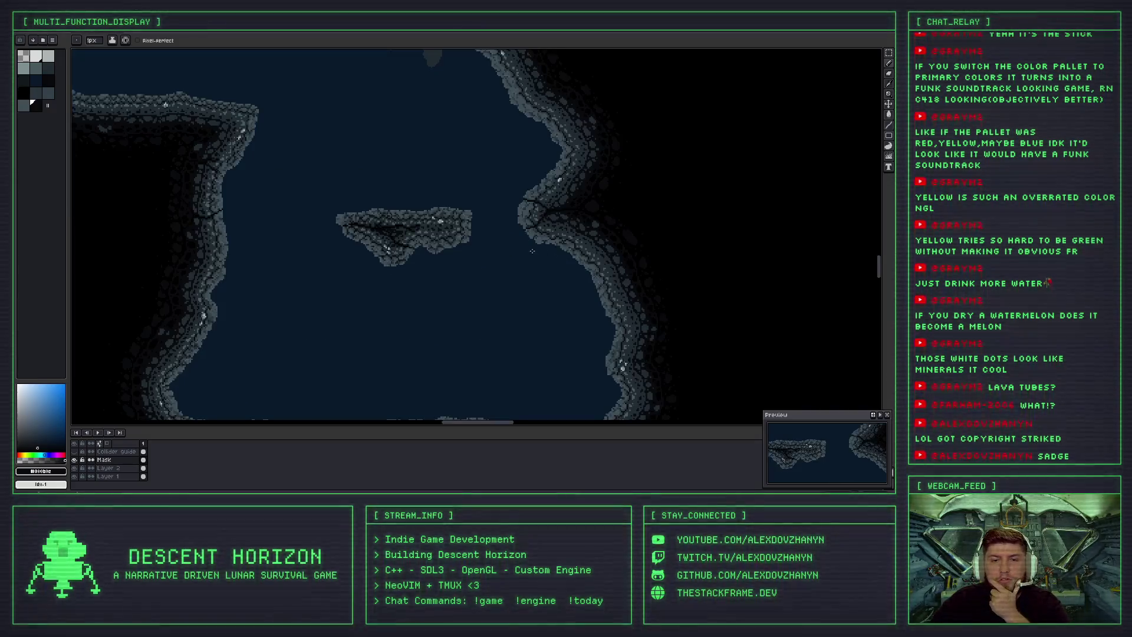
pyautogui.scroll(-2, 530, 195)
pyautogui.scroll(2, 502, 136)
pyautogui.scroll(-2, 500, 89)
pyautogui.scroll(2, 489, 116)
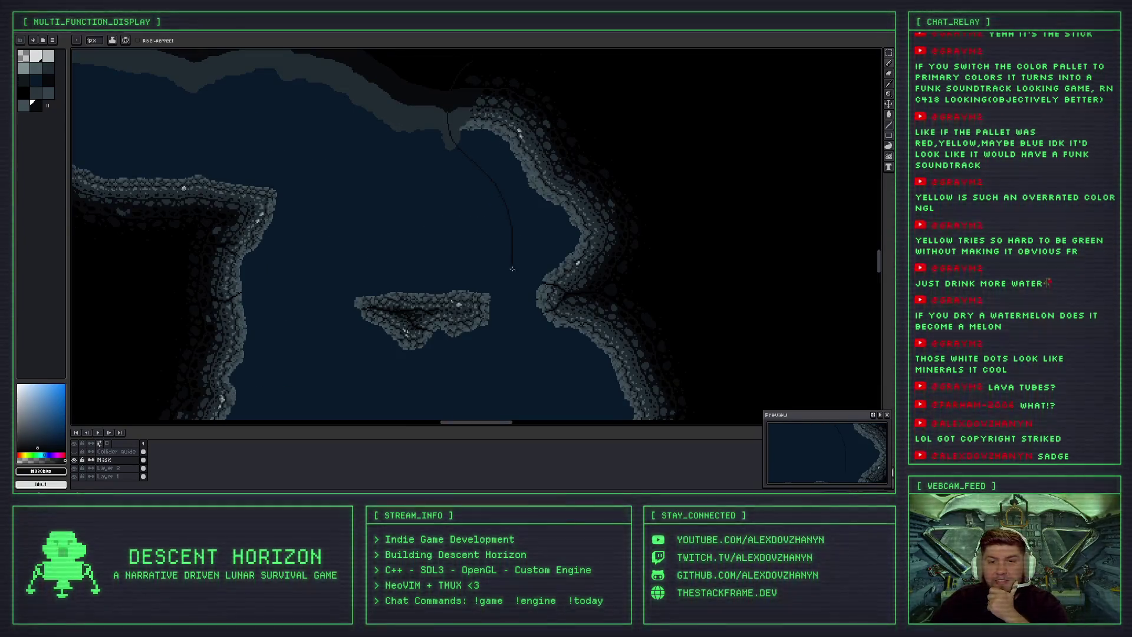
pyautogui.moveTo(656, 255)
pyautogui.mouseDown()
pyautogui.moveTo(631, 130)
pyautogui.moveTo(484, 63)
pyautogui.mouseUp()
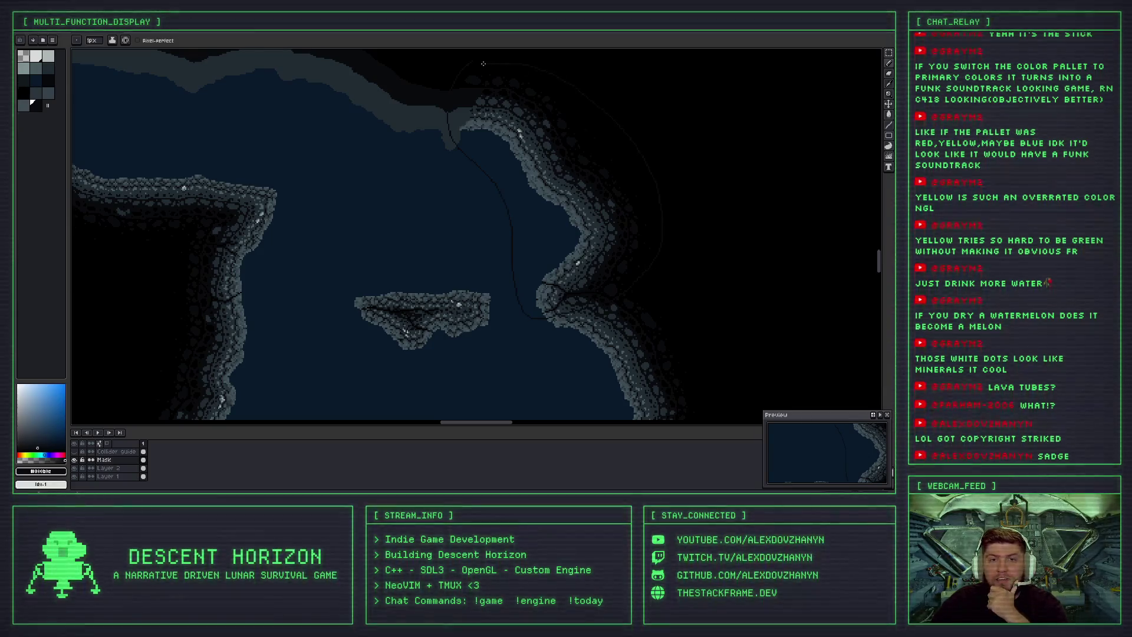